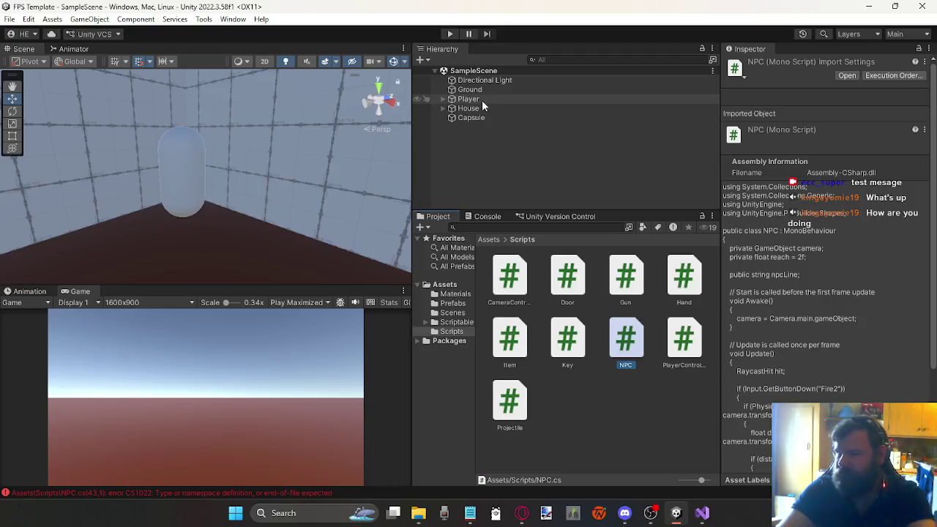
Attach the NPC script to the Capsule and rename the object 'NPC'.
click(475, 119)
drag(614, 353, 805, 358)
click(799, 64)
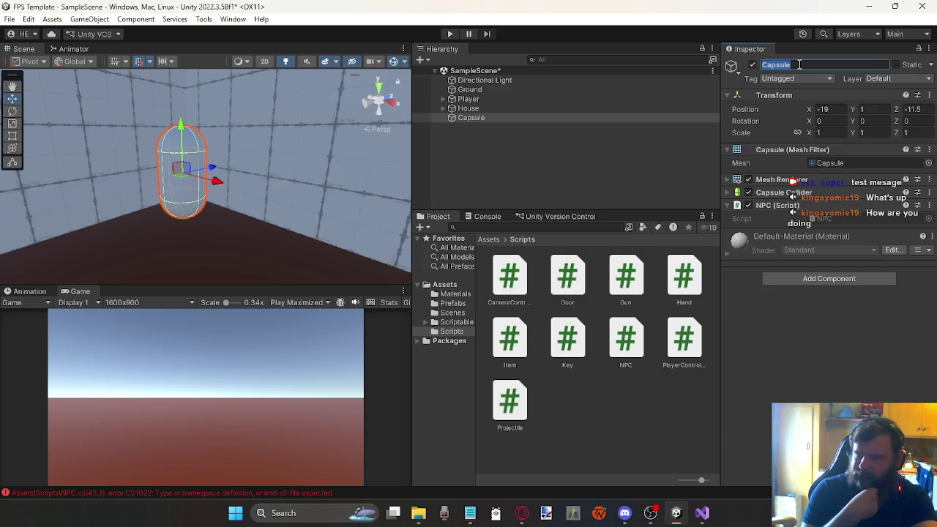
text(N)
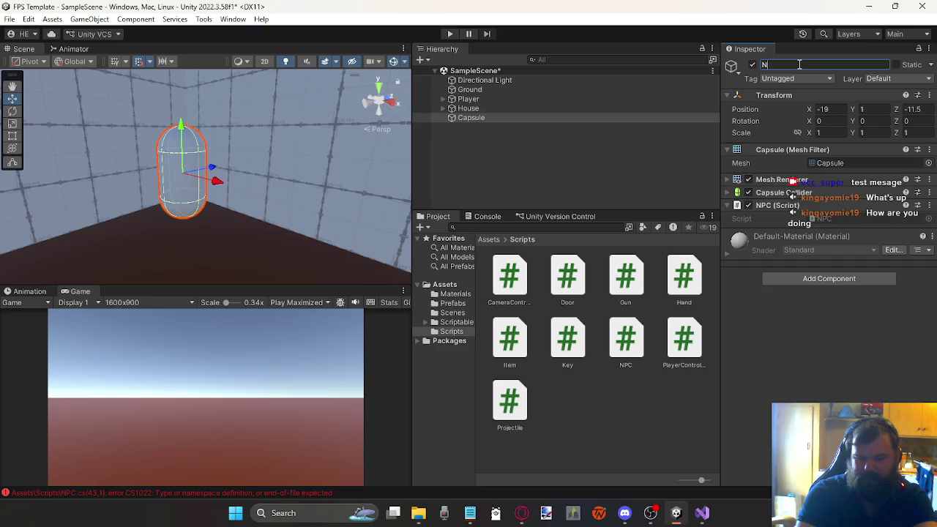
text(PC)
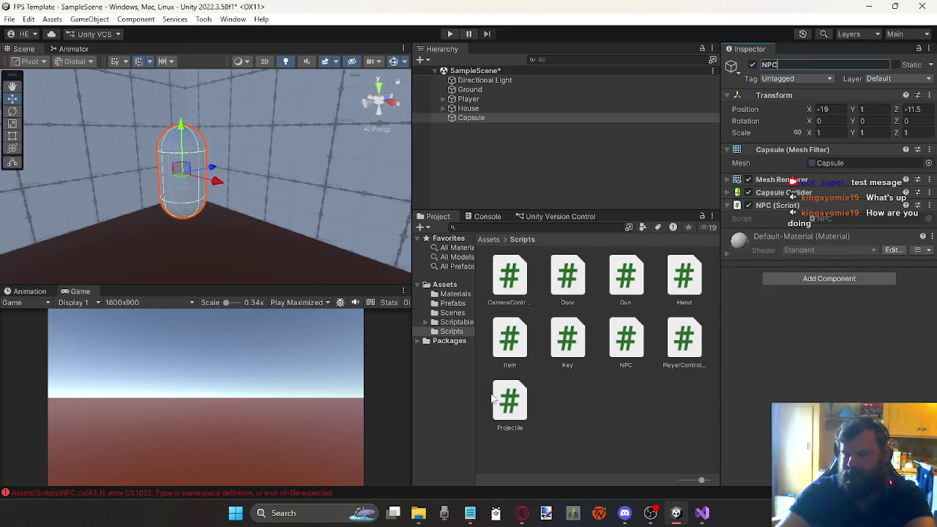
click(637, 357)
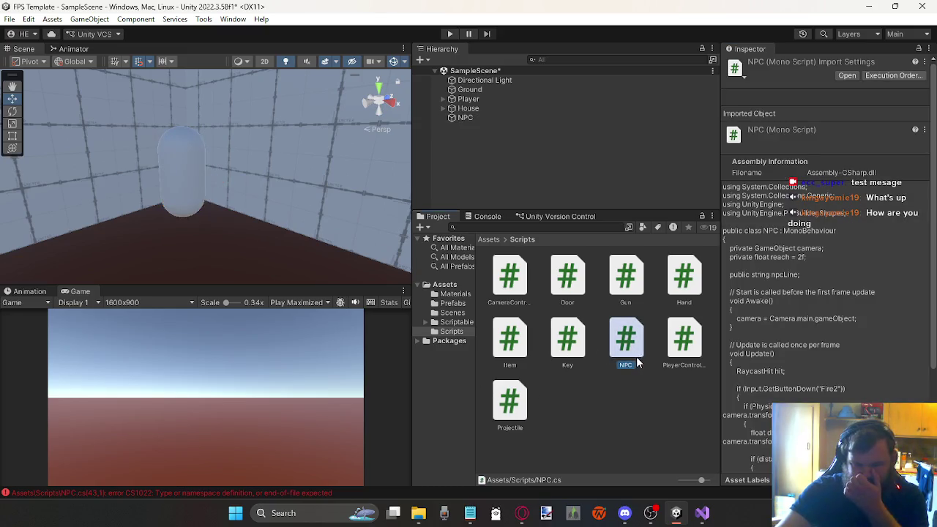
Open NPC.cs in Visual Studio, close it, and go back to Unity.
click(702, 512)
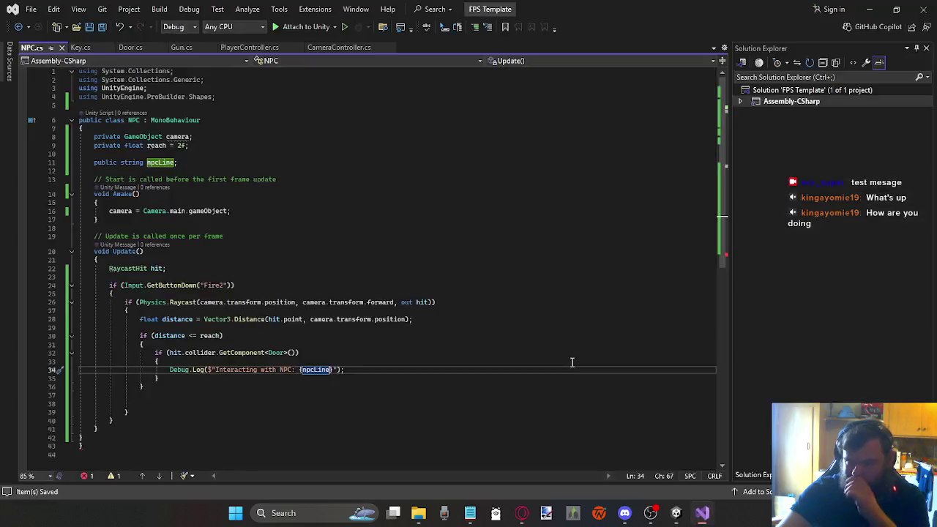
click(68, 47)
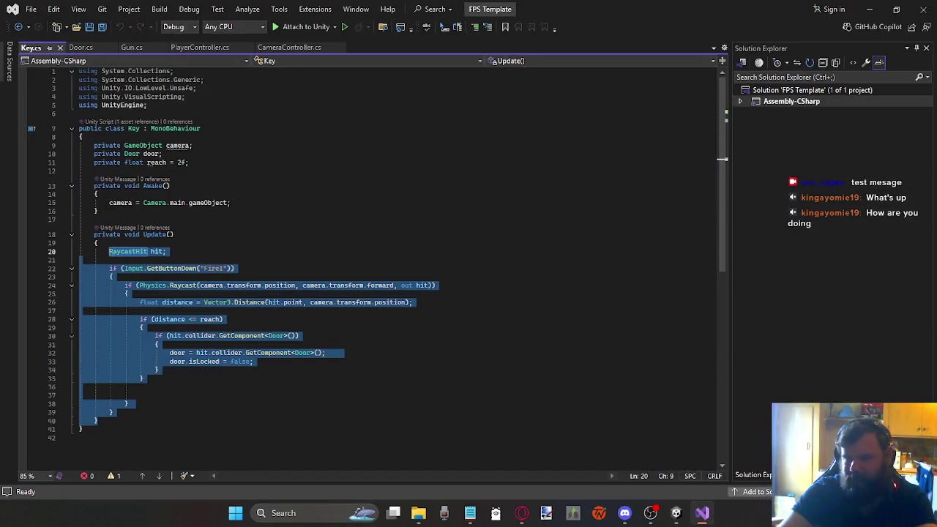
mouse_move(678, 512)
click(677, 480)
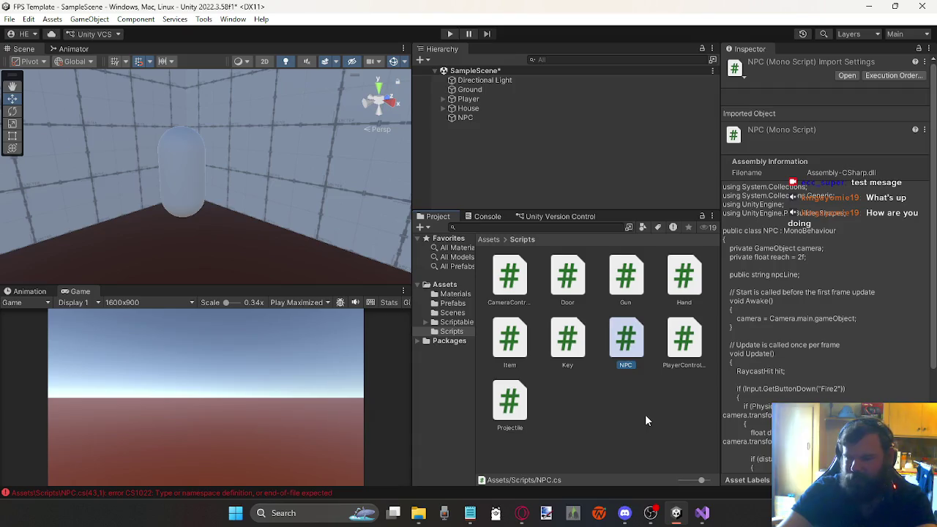
Rename the NPC script asset to 'Interactable' and bring up its code for editing.
click(629, 354)
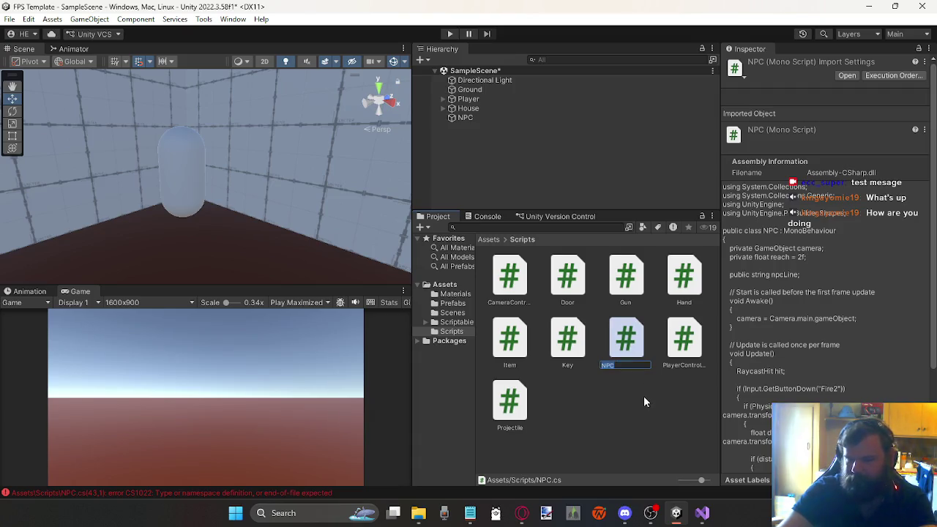
text(Intera)
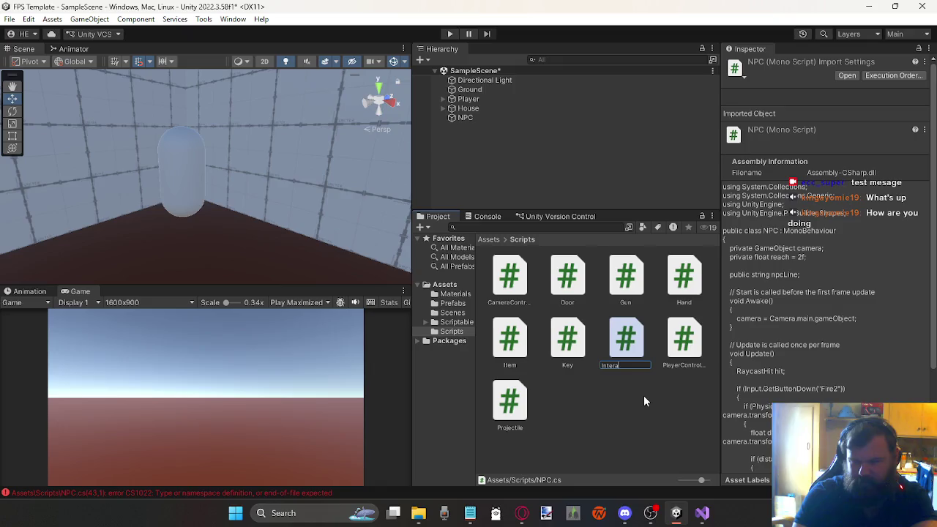
text(cta)
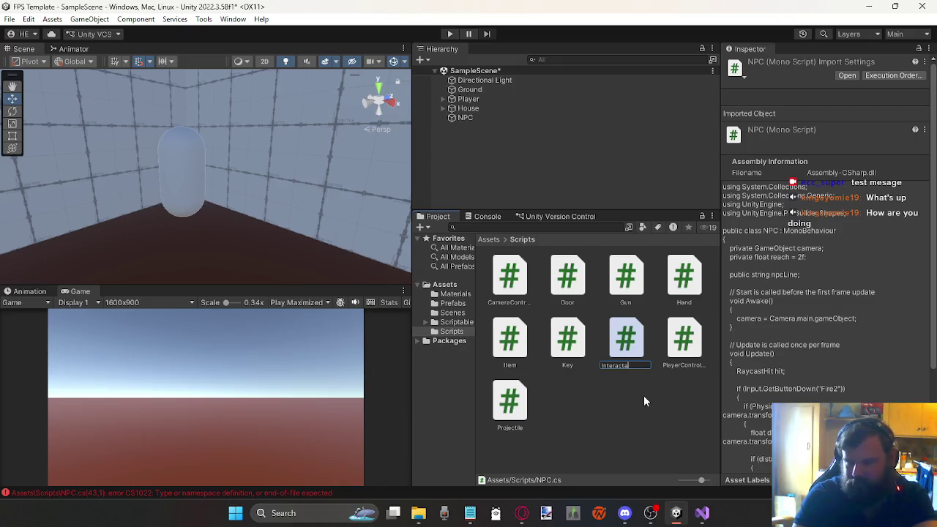
text(ble)
key(Return)
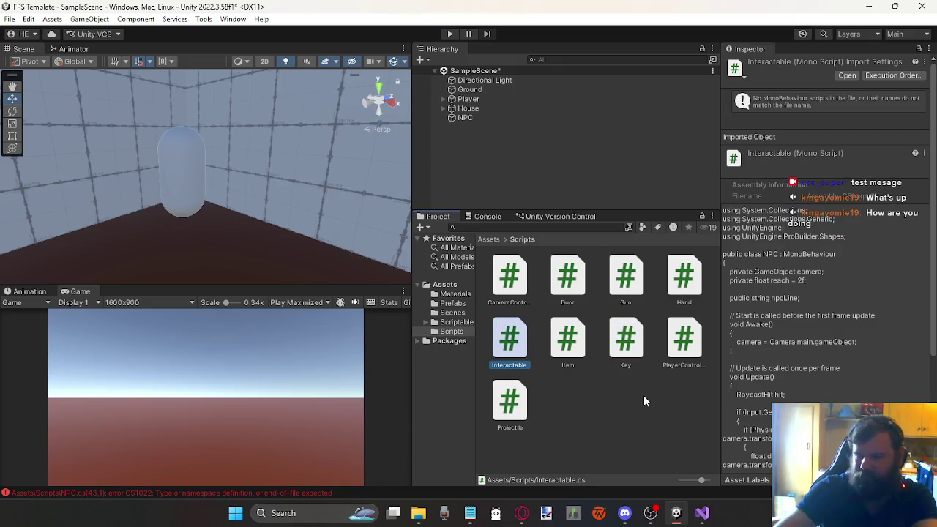
key(alt+Tab)
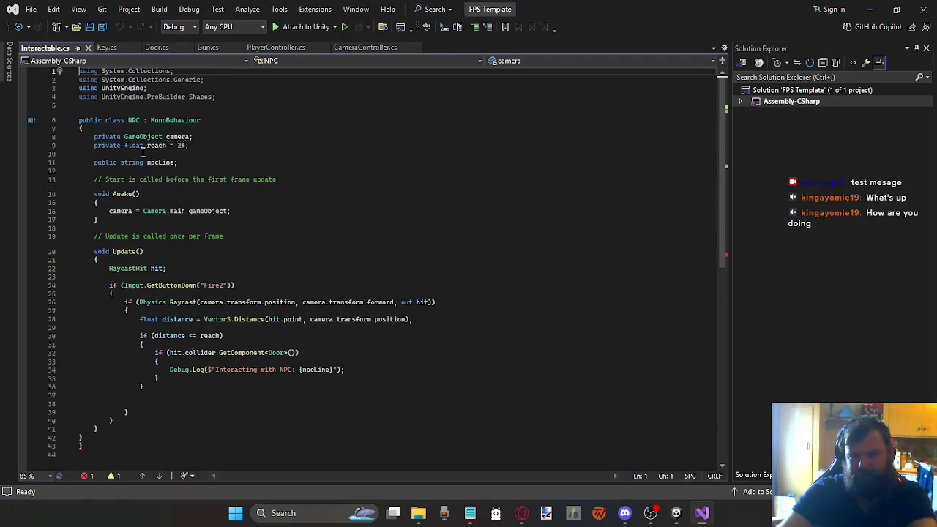
Change the class name on line 6 from NPC to Interactable and save the file.
click(135, 120)
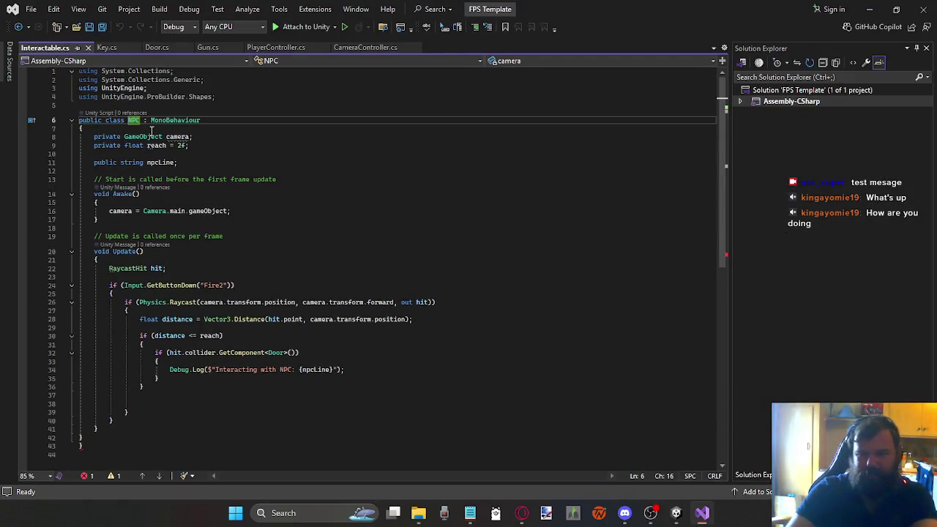
key(BackSpace)
key(BackSpace)
key(BackSpace)
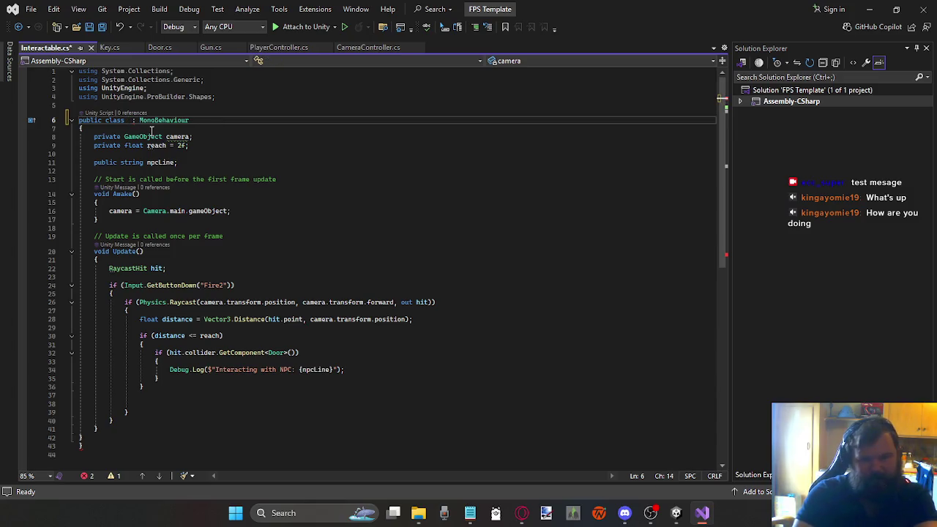
text(Int)
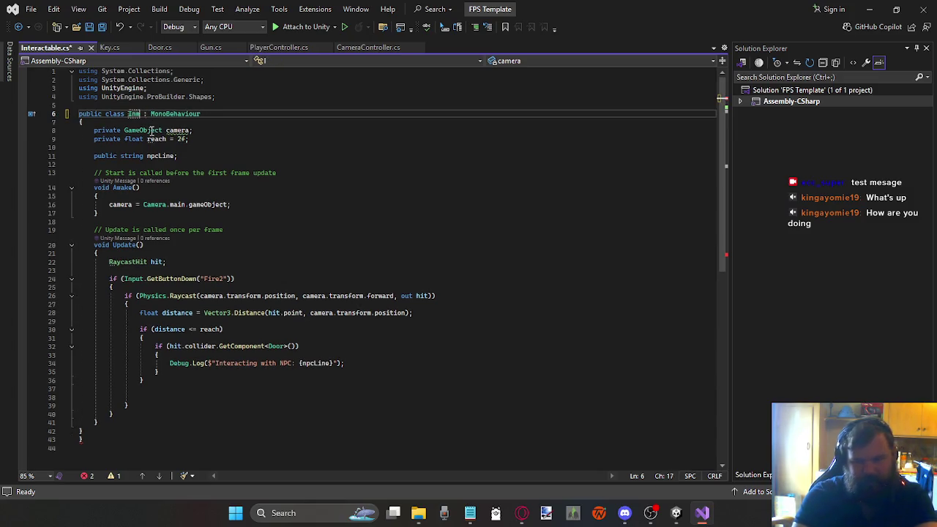
text(er)
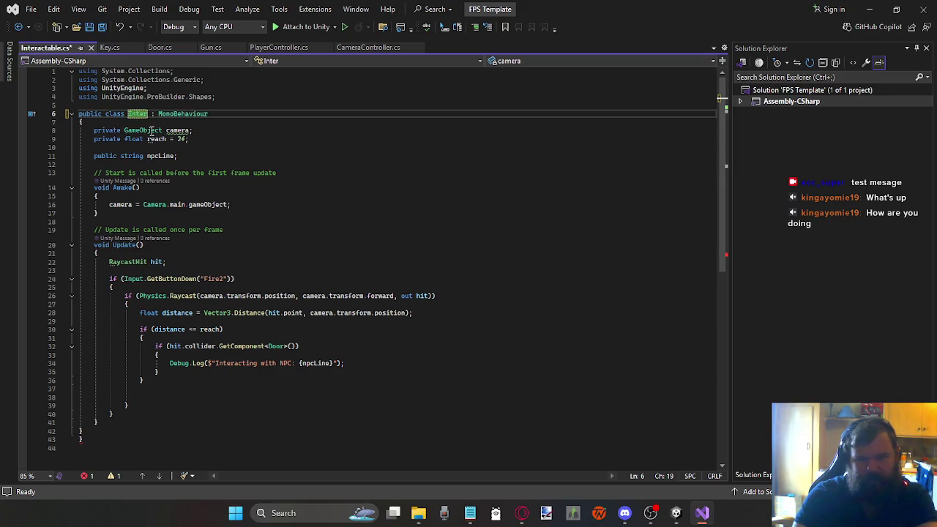
text(actable)
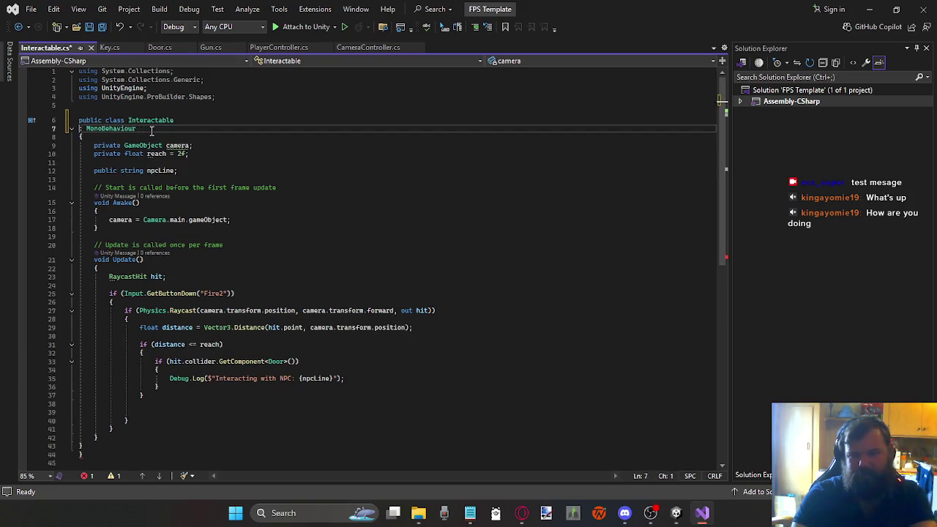
key(ctrl+s)
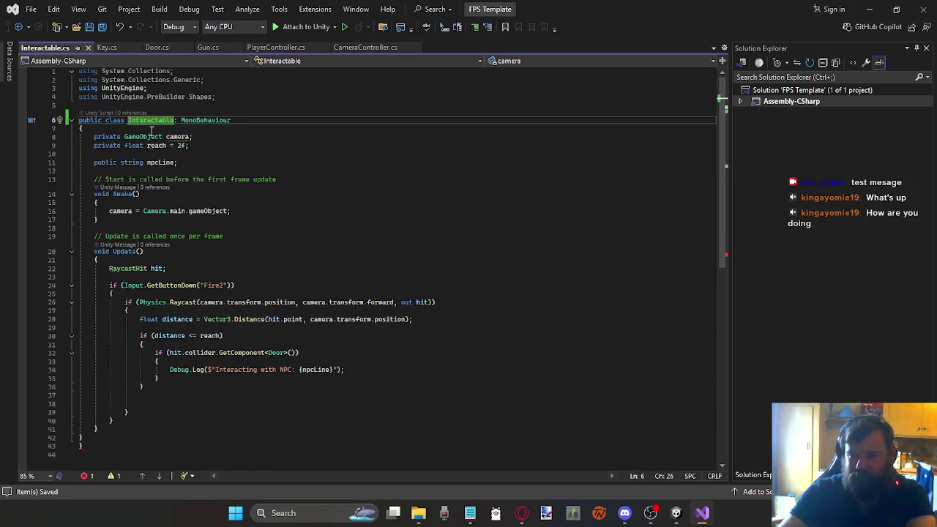
In Unity, select NPC and open the CS1022 Console error in Interactable.cs.
click(688, 513)
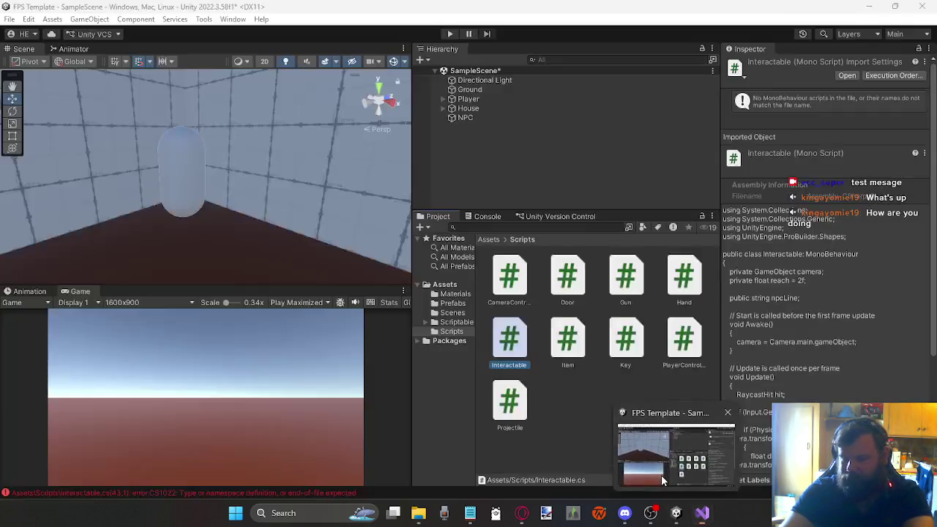
click(474, 119)
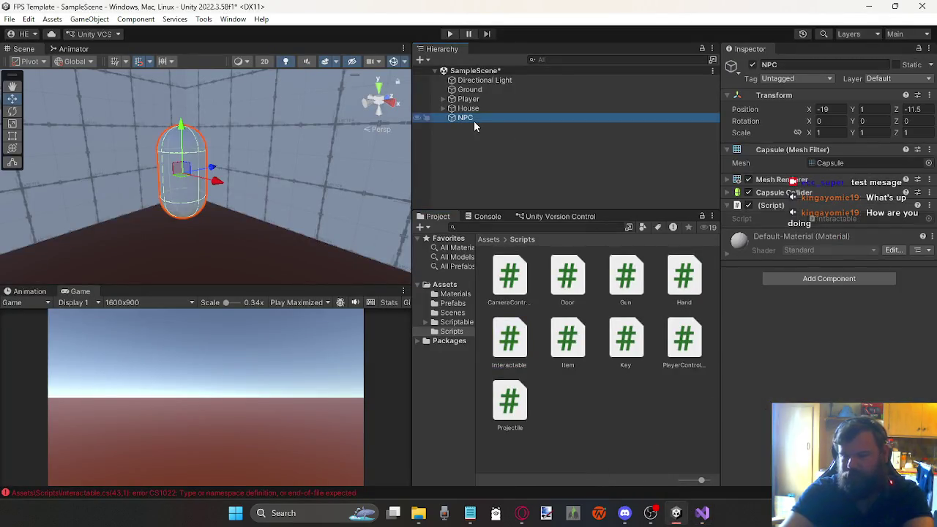
double_click(207, 492)
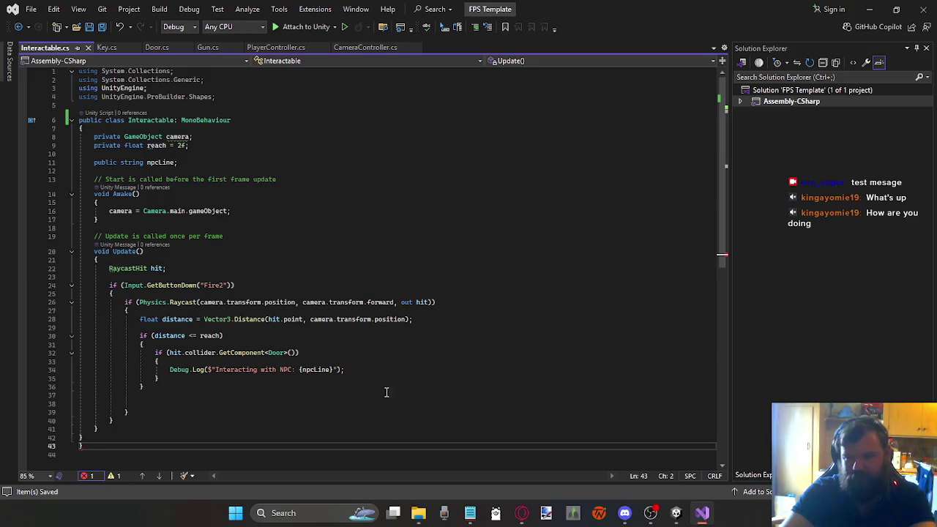
Show the Error List with CS1022 at line 43, then select the Interactable class name.
click(93, 477)
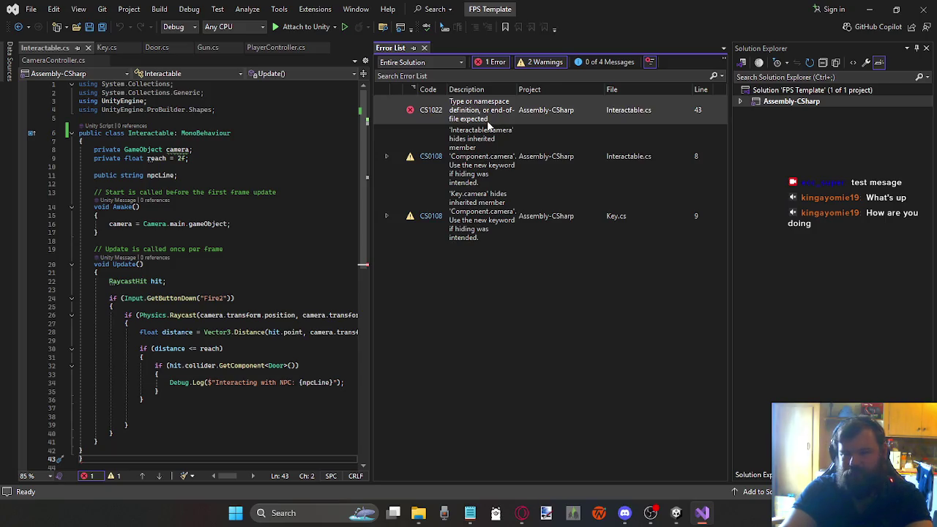
double_click(167, 137)
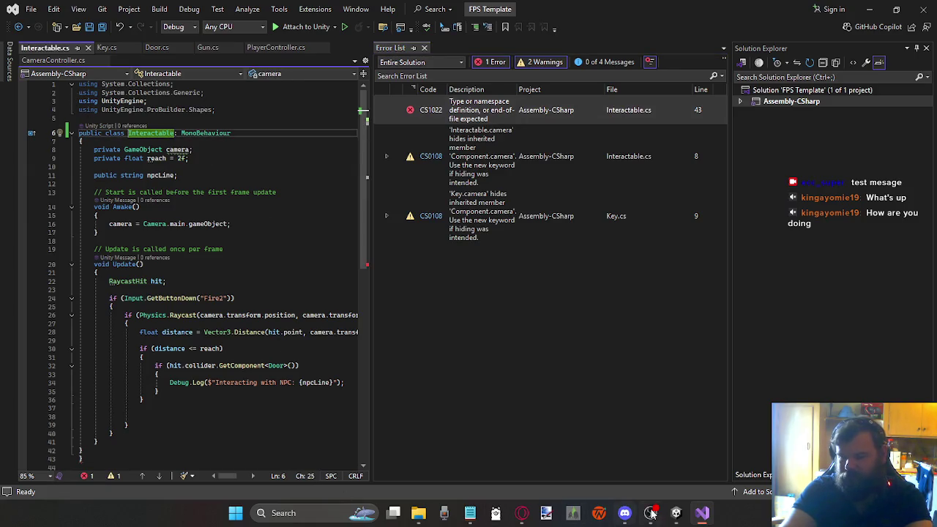
Select the Interactable script asset in Unity's Project window, then return to Interactable.cs in Visual Studio.
click(675, 513)
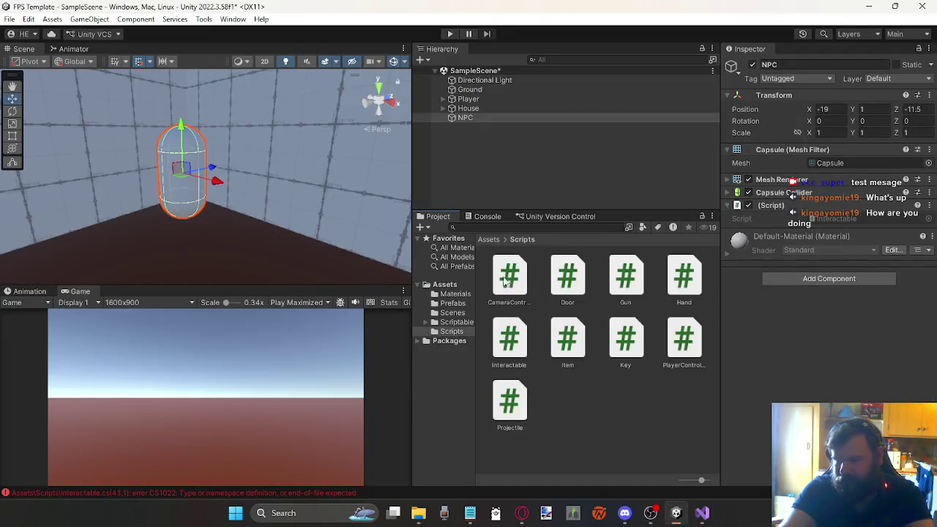
click(521, 373)
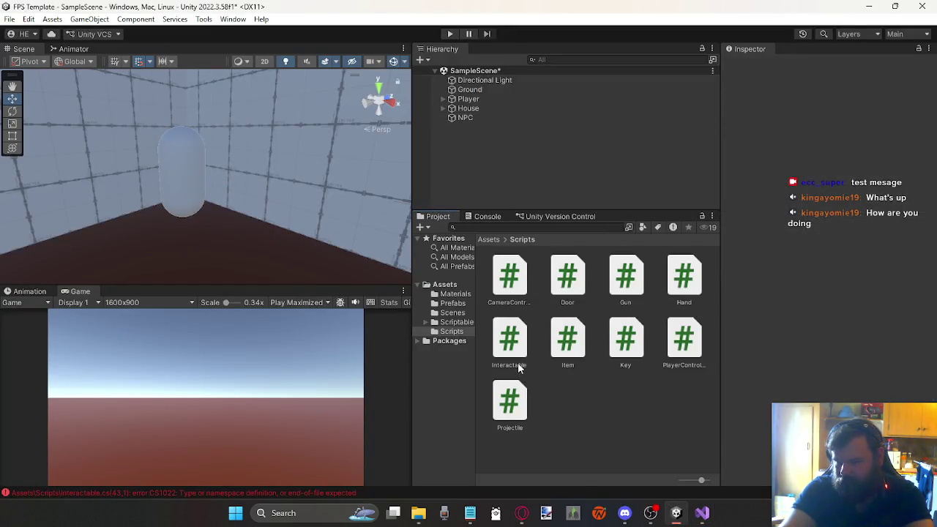
click(518, 368)
click(520, 366)
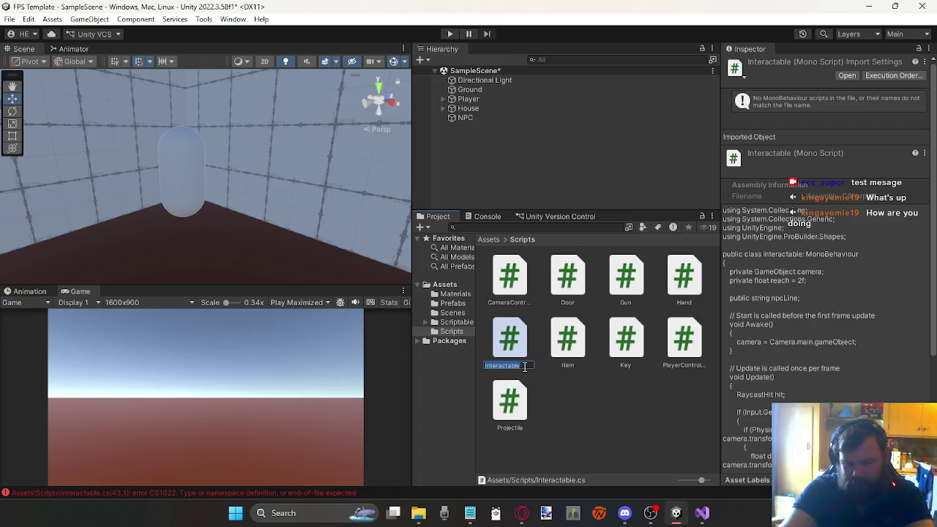
click(702, 512)
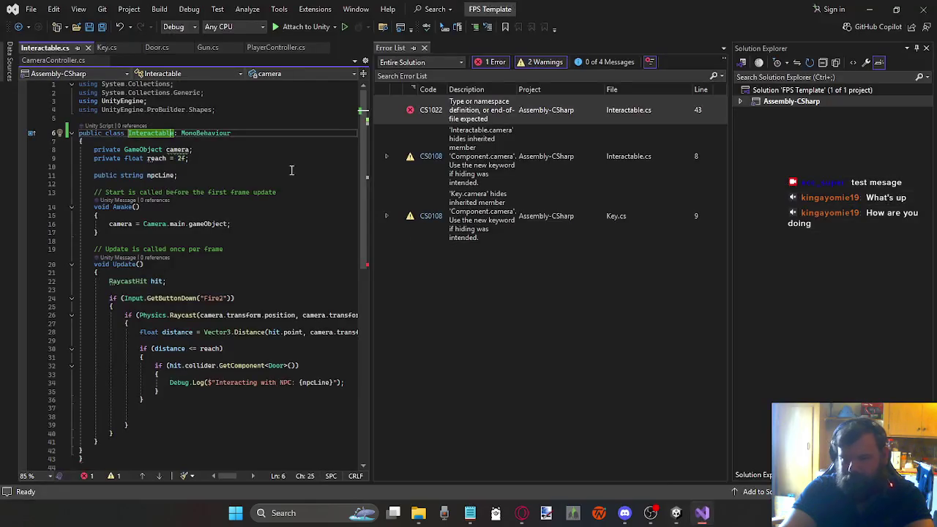
Add a space after the class name and delete the stray closing brace on line 43, saving each time.
click(131, 133)
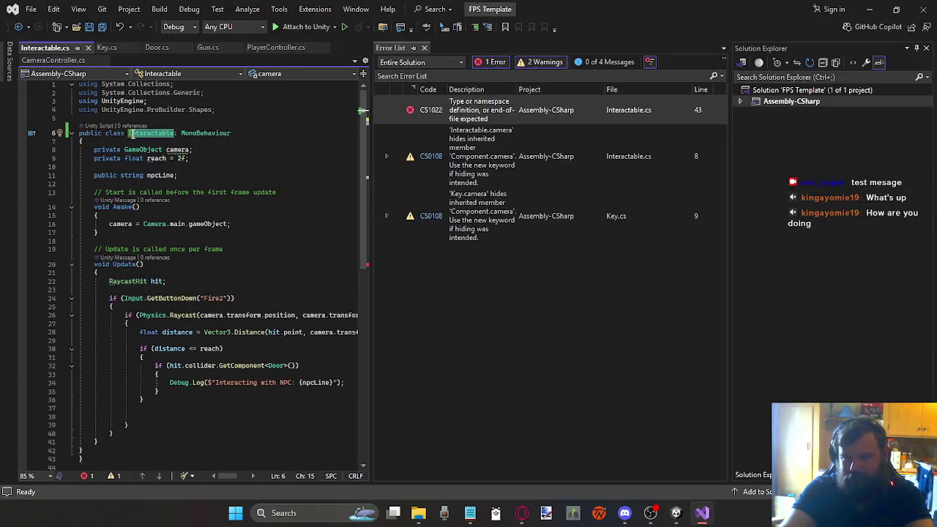
key(ctrl+Right)
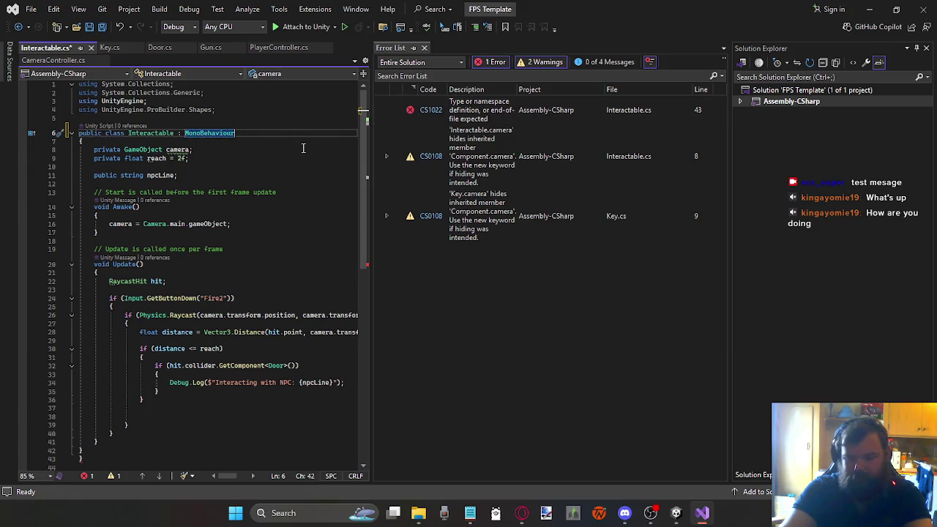
key(ctrl+s)
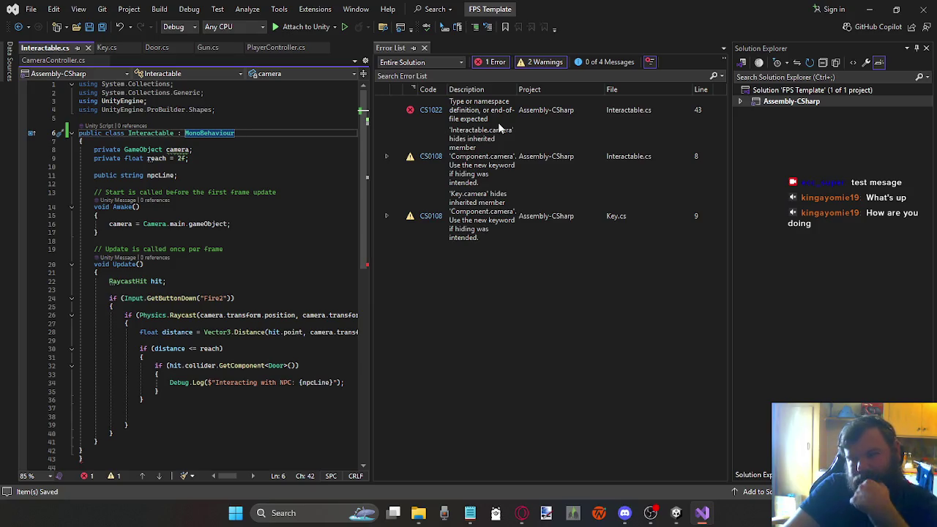
double_click(498, 122)
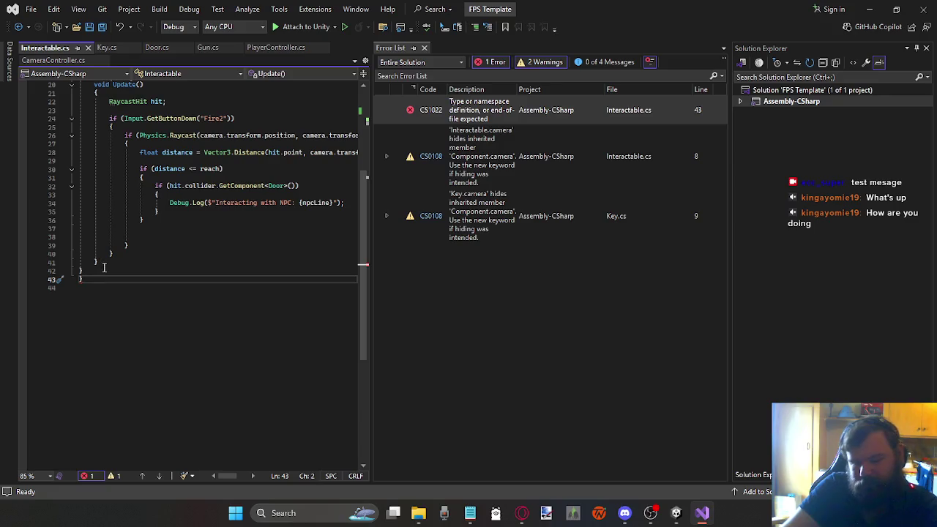
key(BackSpace)
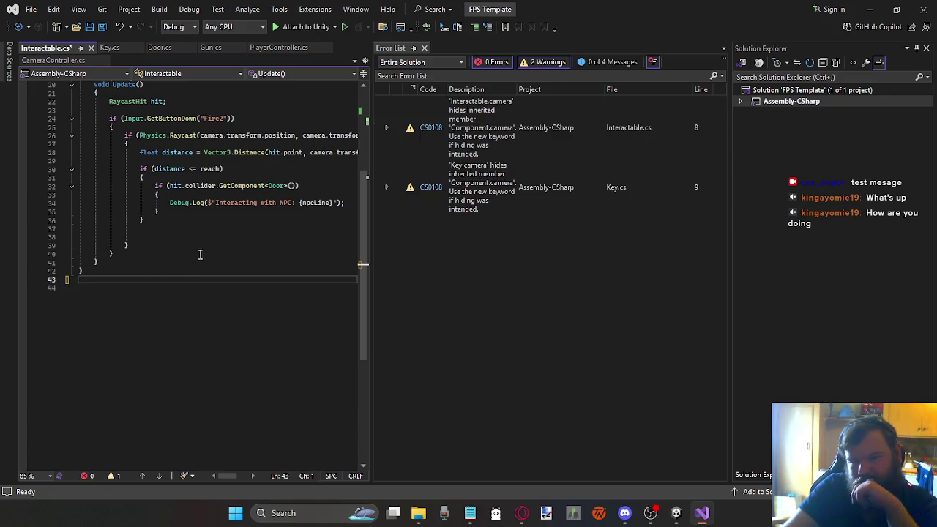
key(ctrl+s)
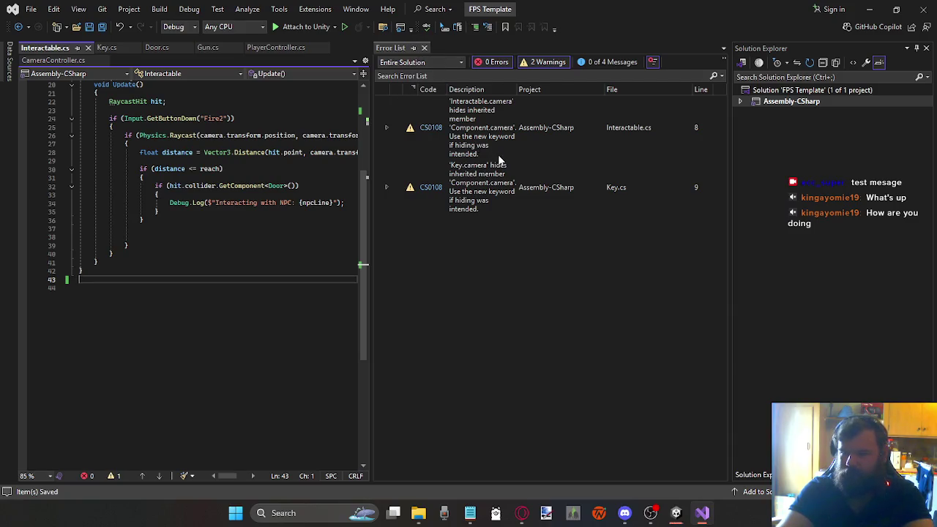
Check the two CS0108 camera warnings, then close the Error List and return to Interactable.cs.
double_click(515, 148)
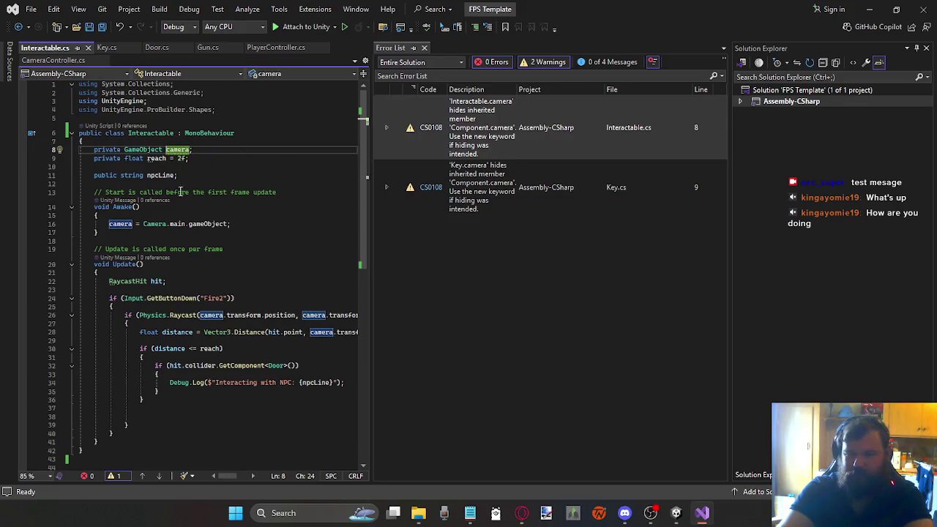
double_click(474, 193)
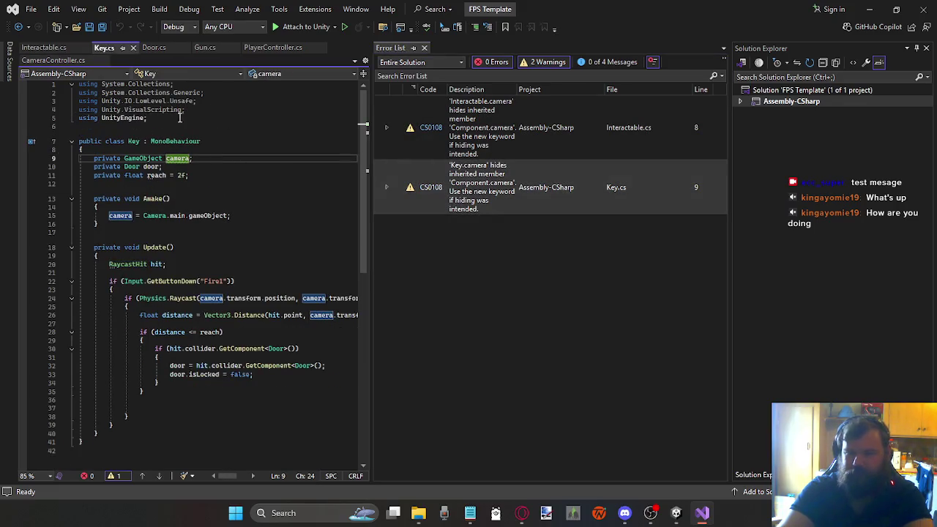
click(423, 47)
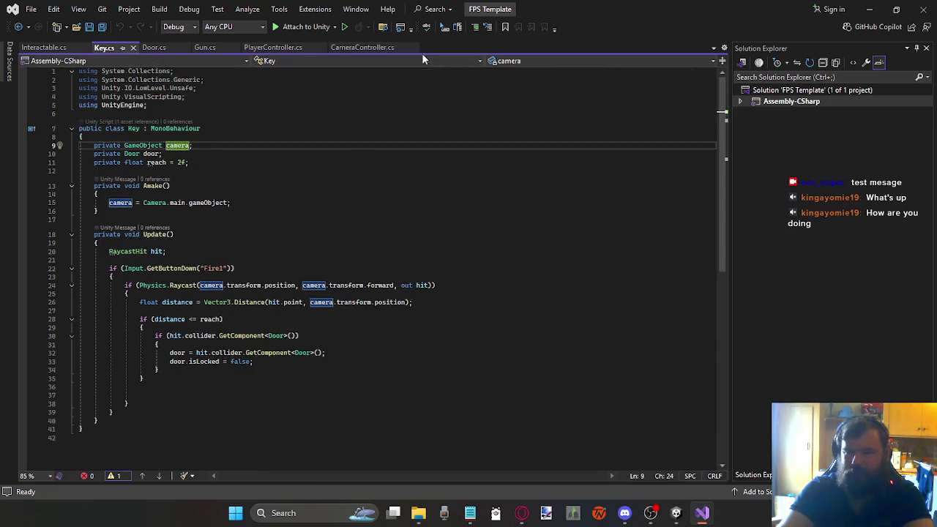
click(63, 48)
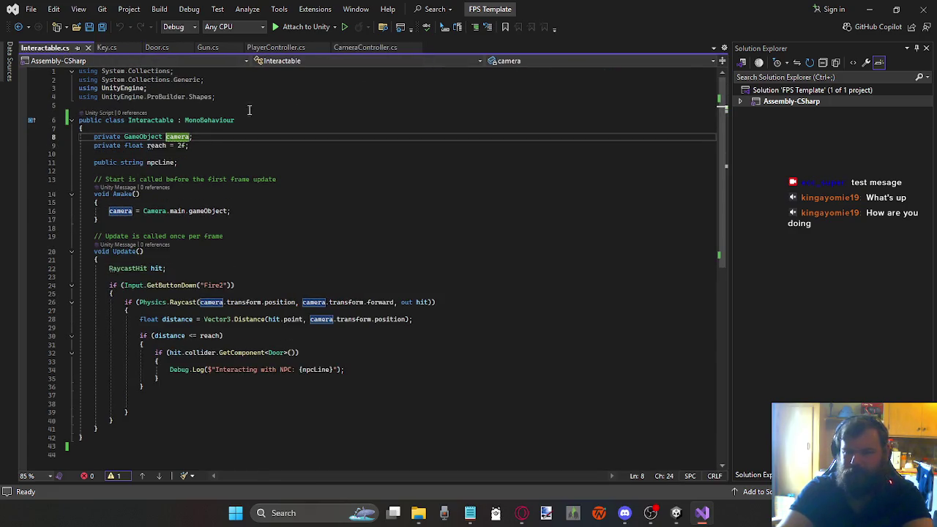
Back in Unity, set the NPC's Npc Line to 'Hi, My name is Dave' and show the Console.
click(869, 9)
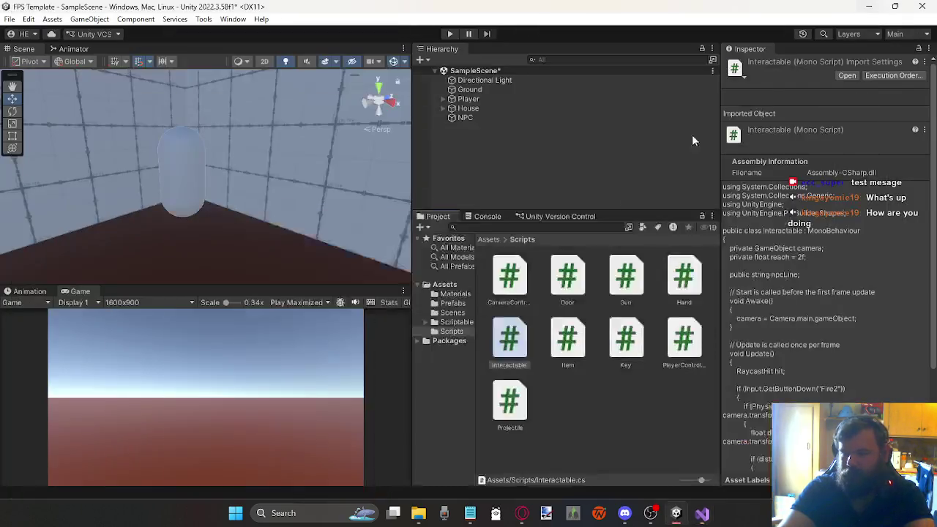
click(461, 117)
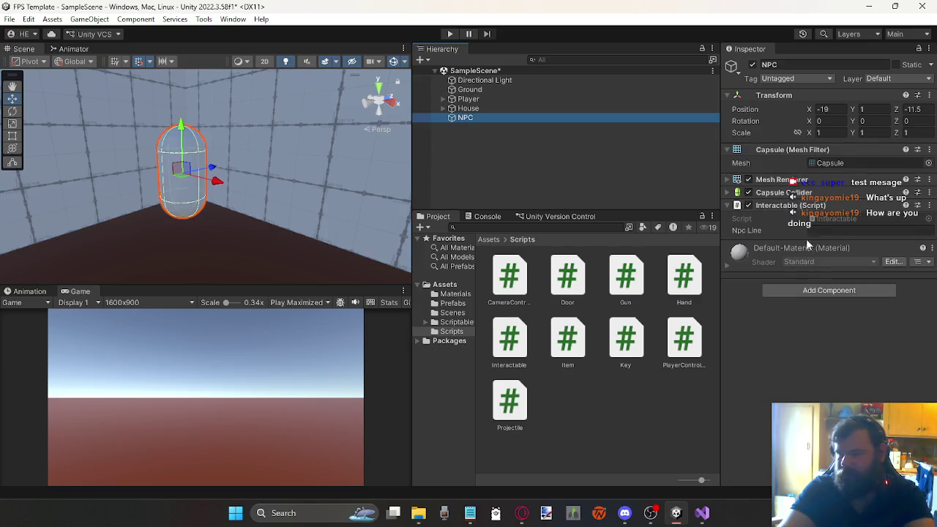
click(820, 230)
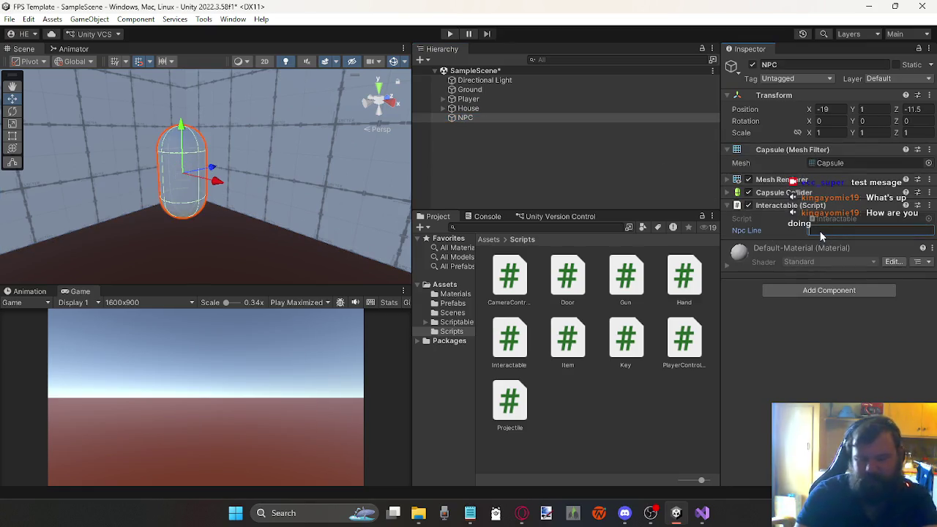
text(Hi, )
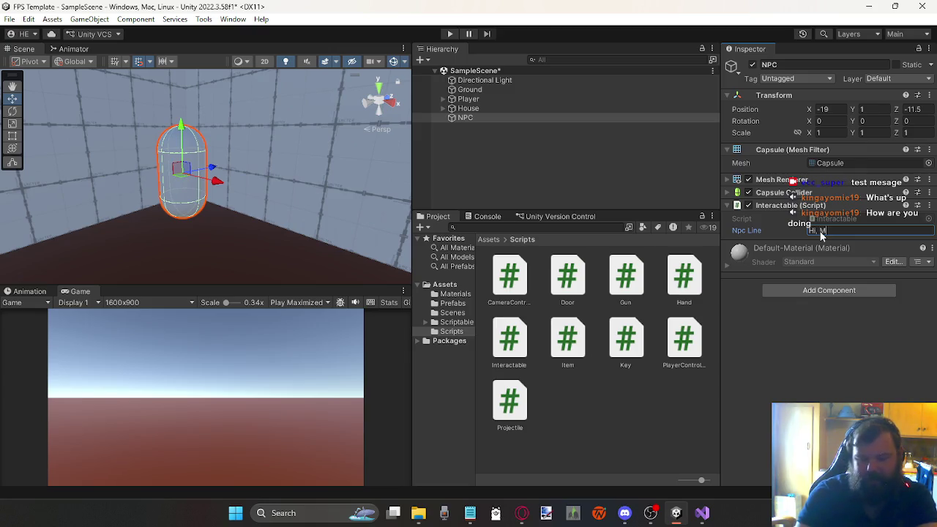
text(My name is Dave)
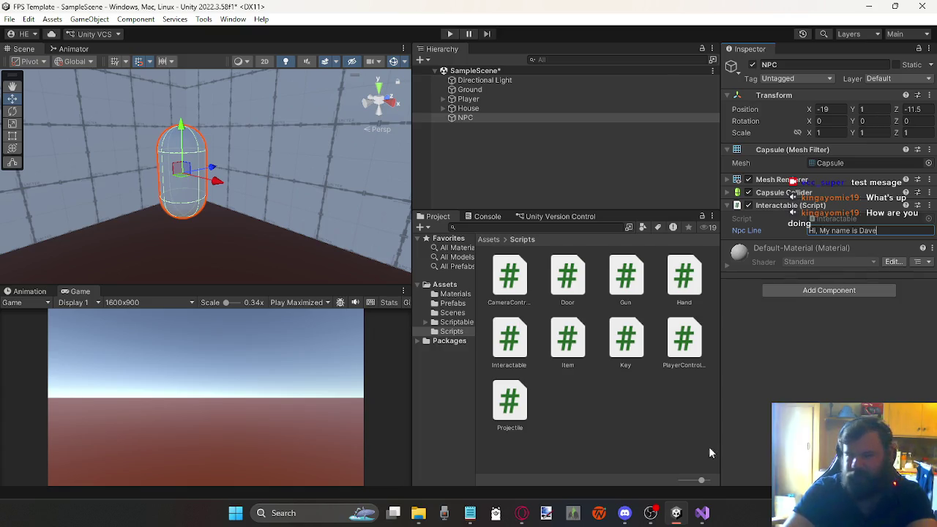
key(Return)
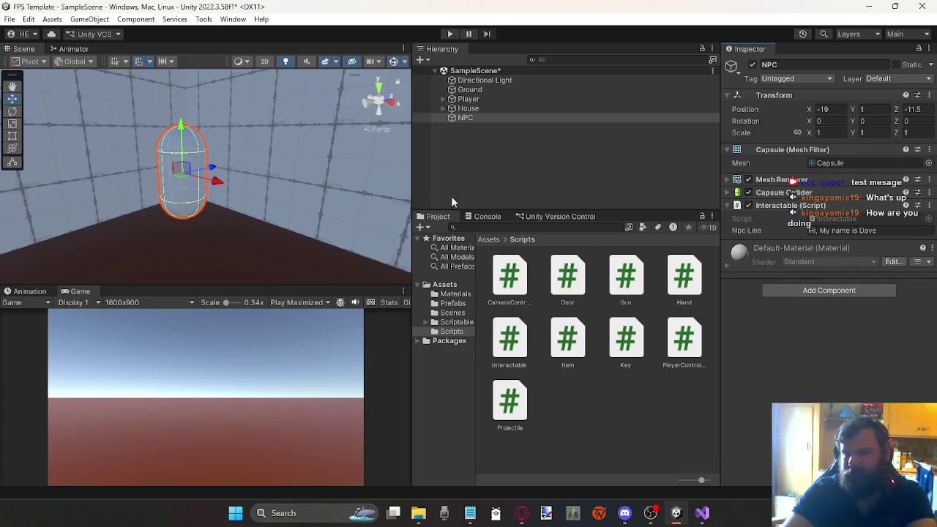
click(485, 218)
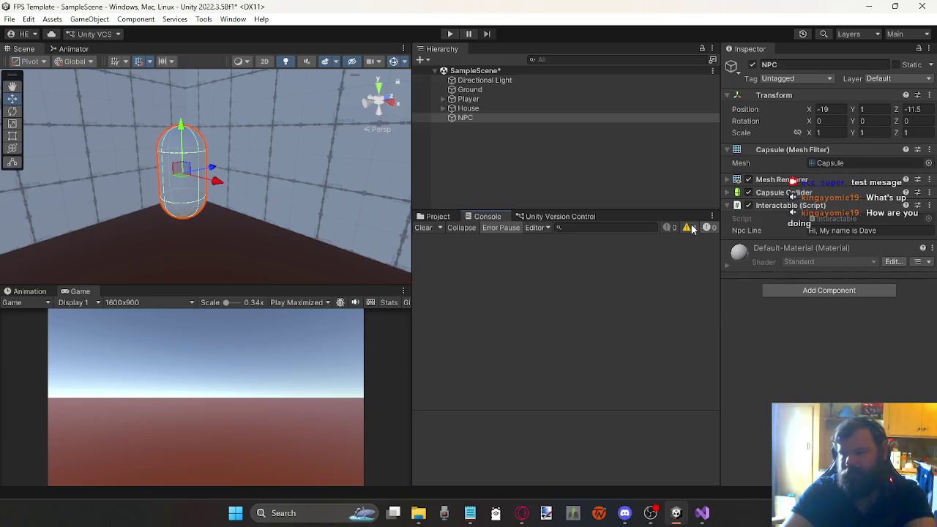
Start Play mode with the display options unchanged and capture the Game view.
click(300, 303)
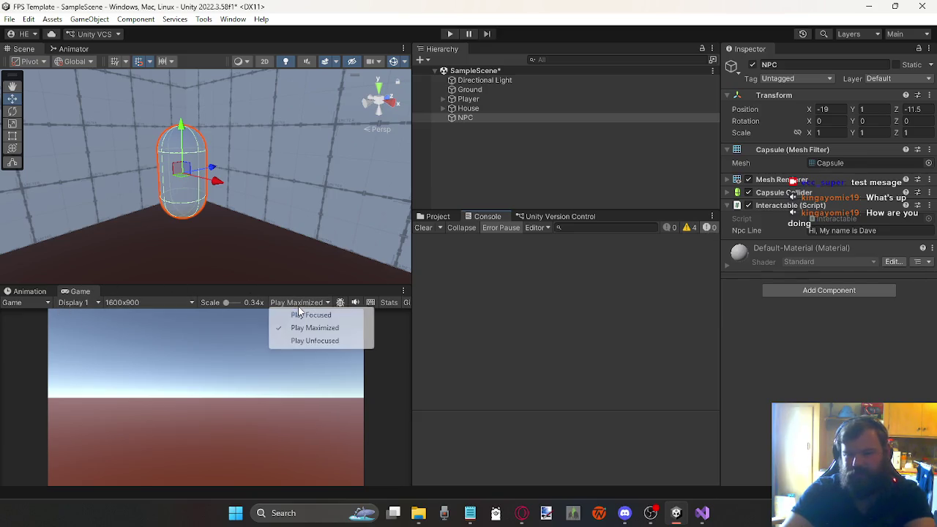
click(390, 319)
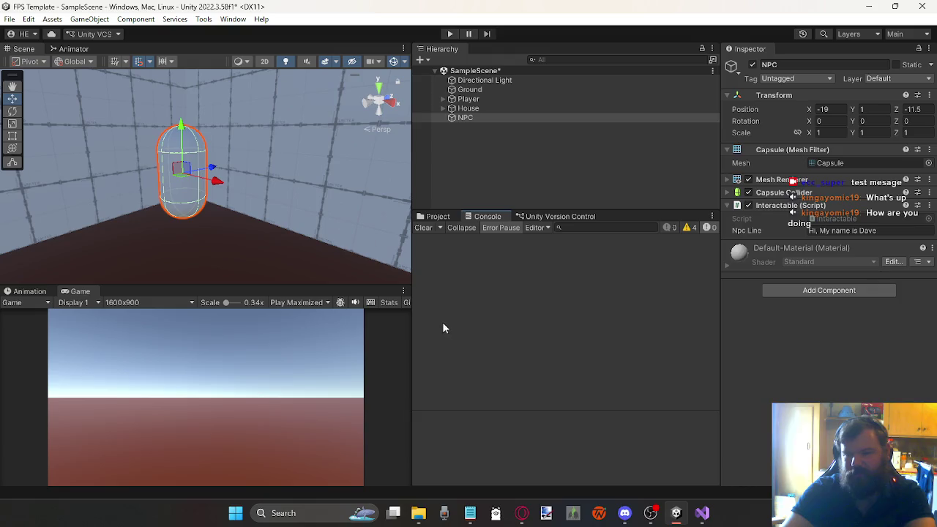
click(449, 34)
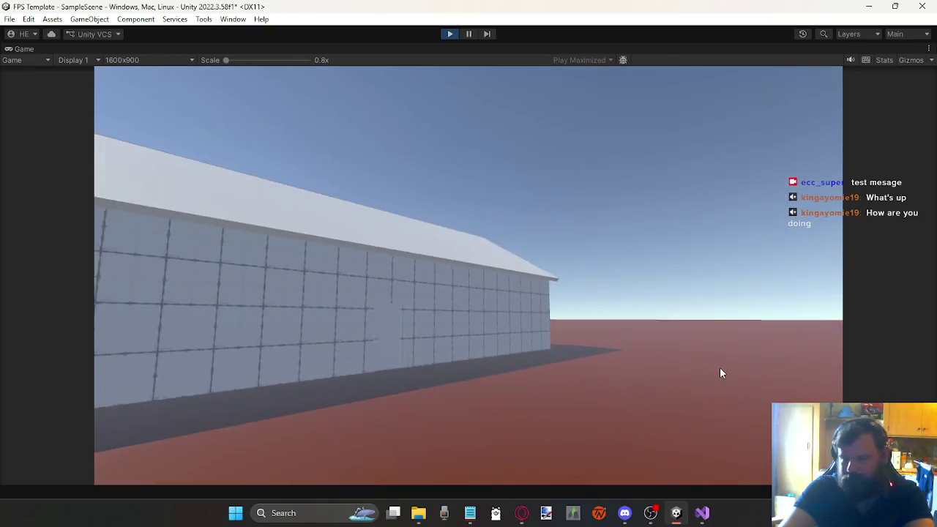
click(719, 372)
Walk the player along the building wall and up to the white NPC capsule.
key(w)
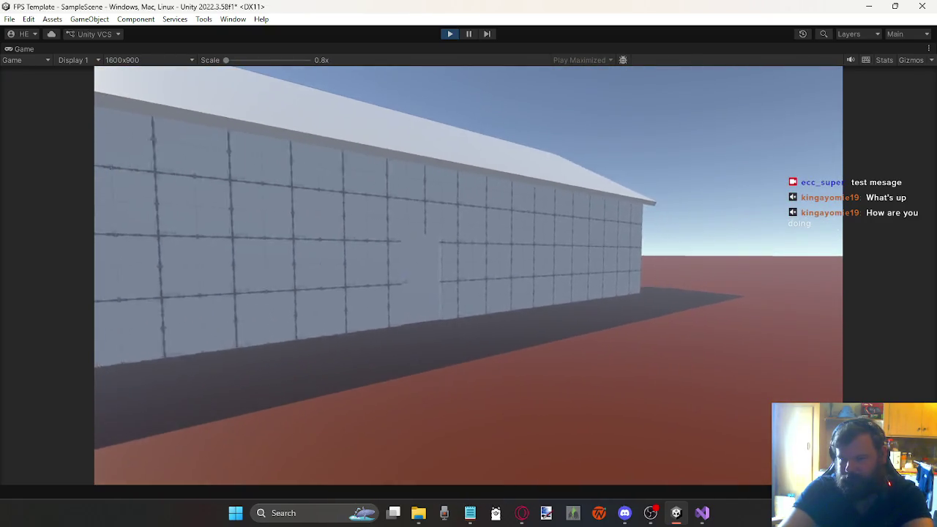
key(w)
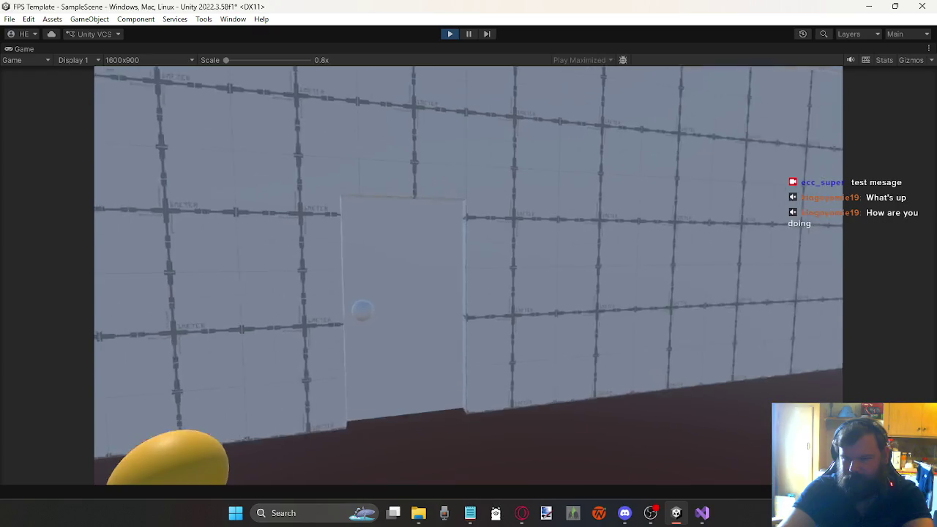
key(w)
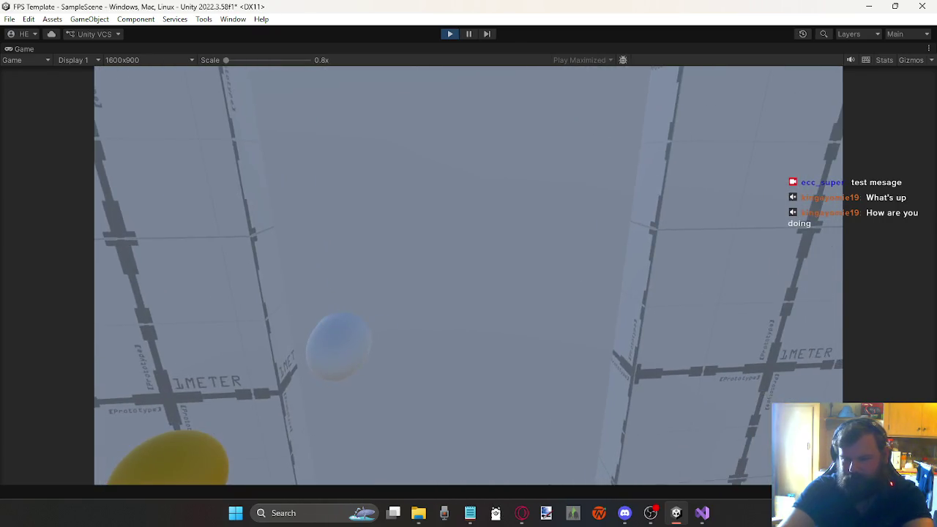
key(w)
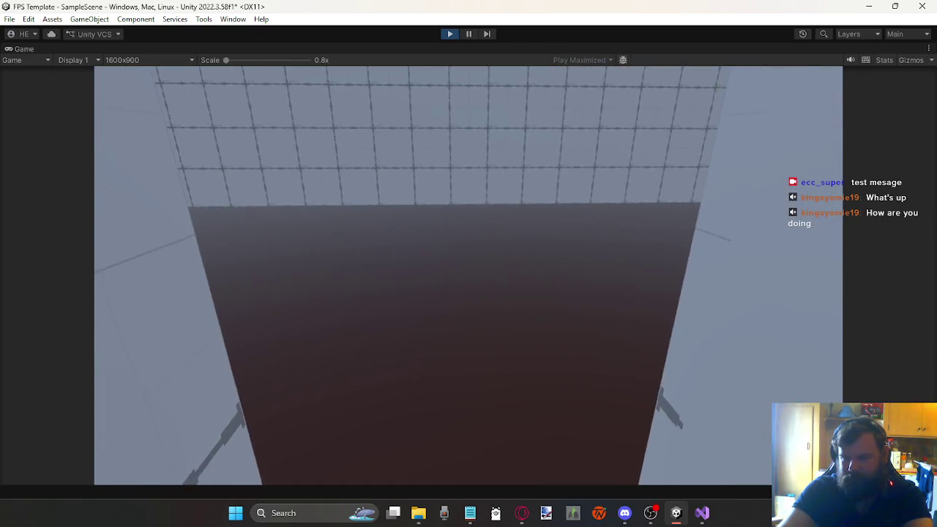
key(w)
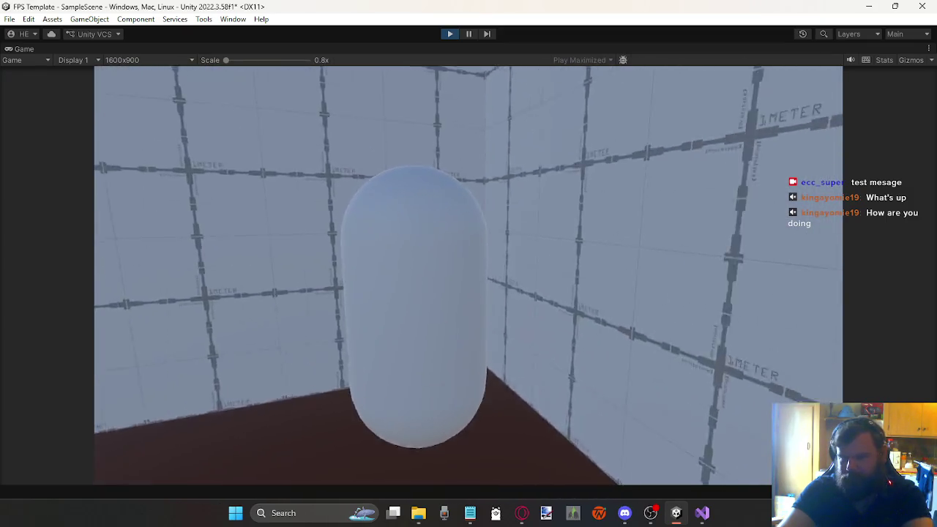
key(w)
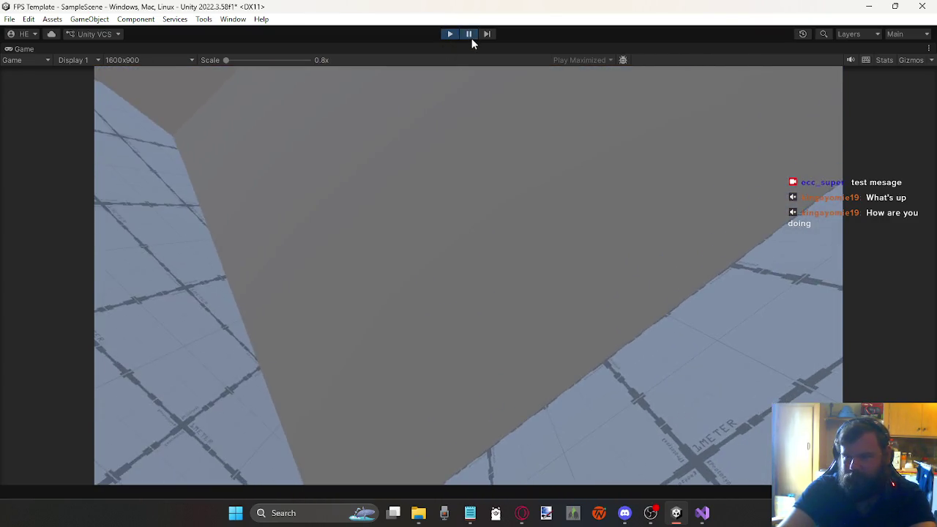
Pause the game, show the Console's info messages to see two 'Hi, My name is Dave' logs, and resume.
click(471, 39)
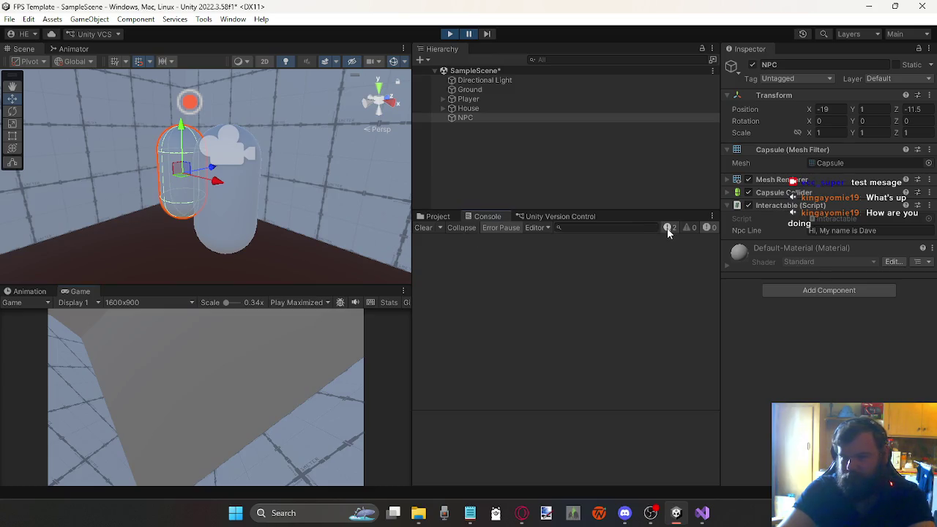
click(667, 227)
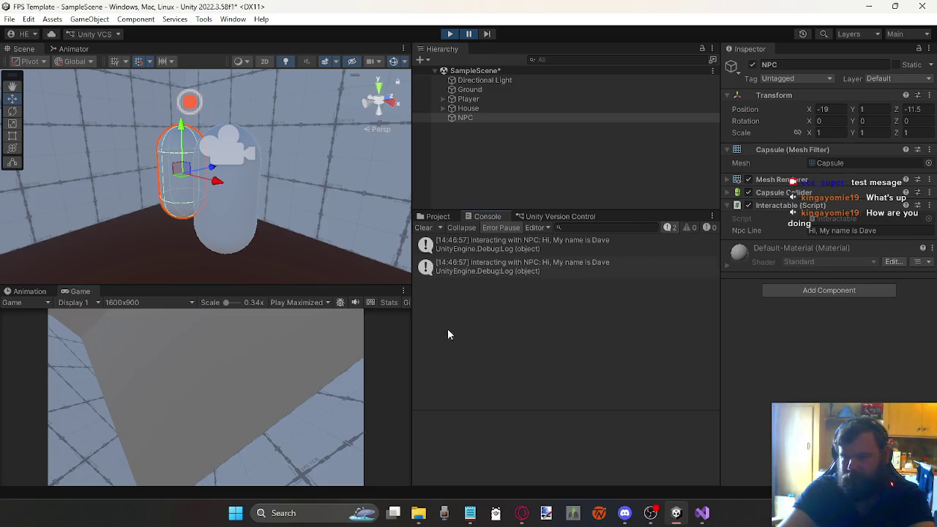
click(470, 38)
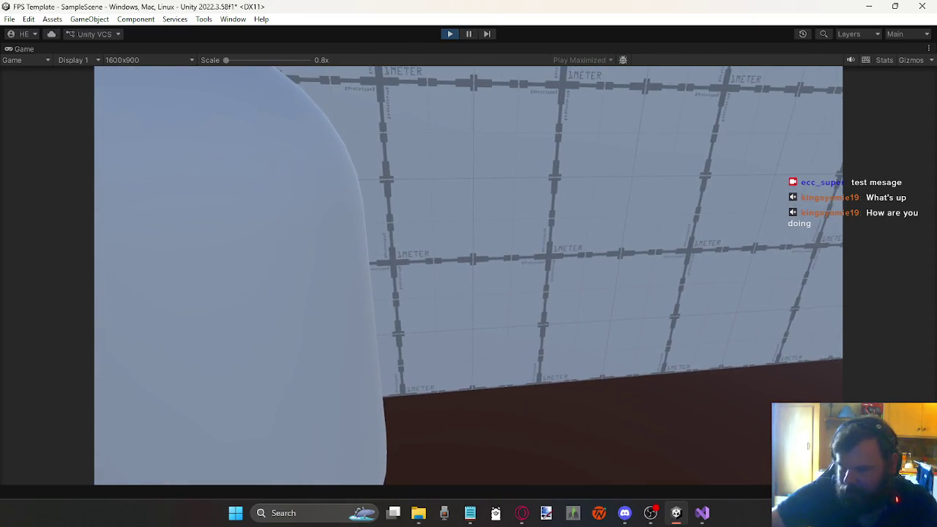
Close the Lighting window that popped up and stop Play mode.
key(Escape)
click(654, 380)
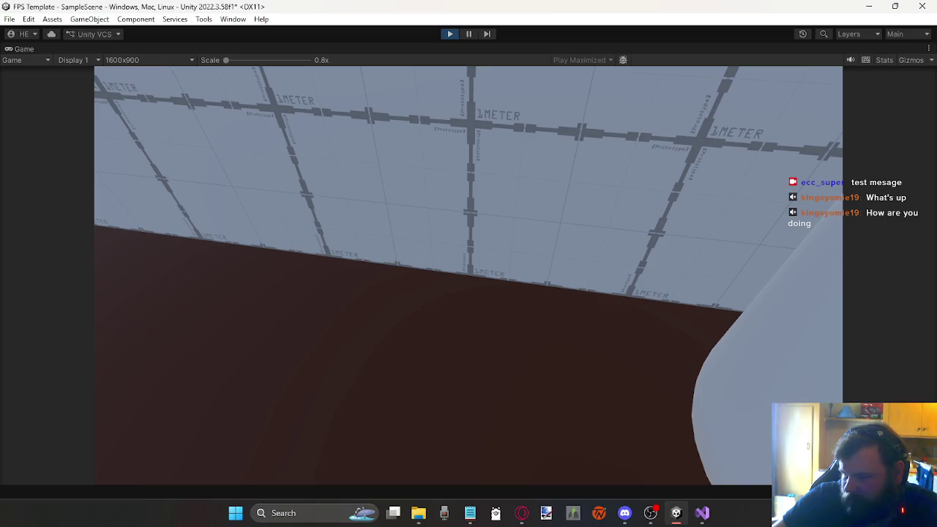
key(Escape)
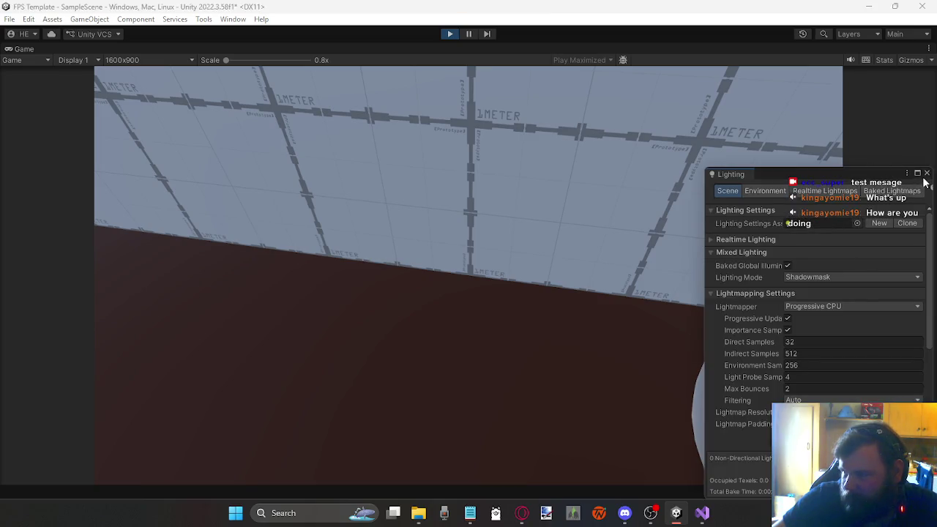
click(926, 173)
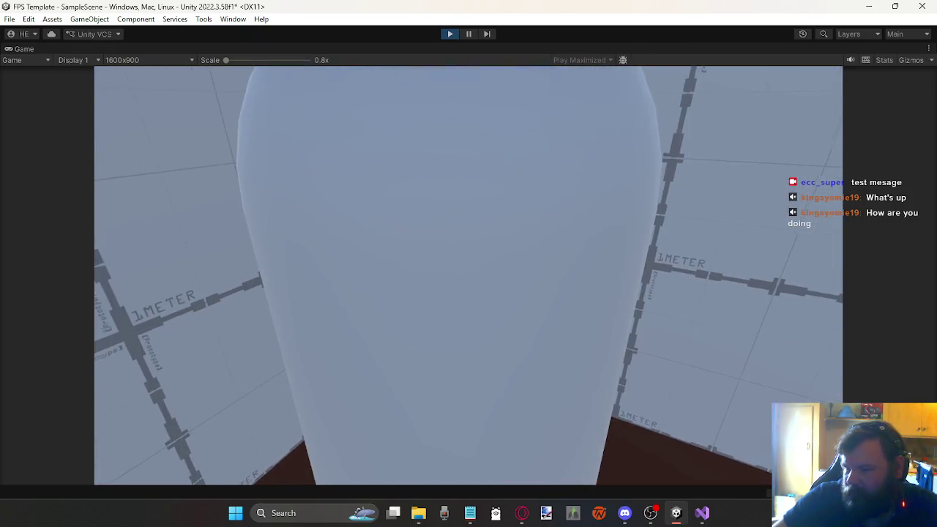
key(Escape)
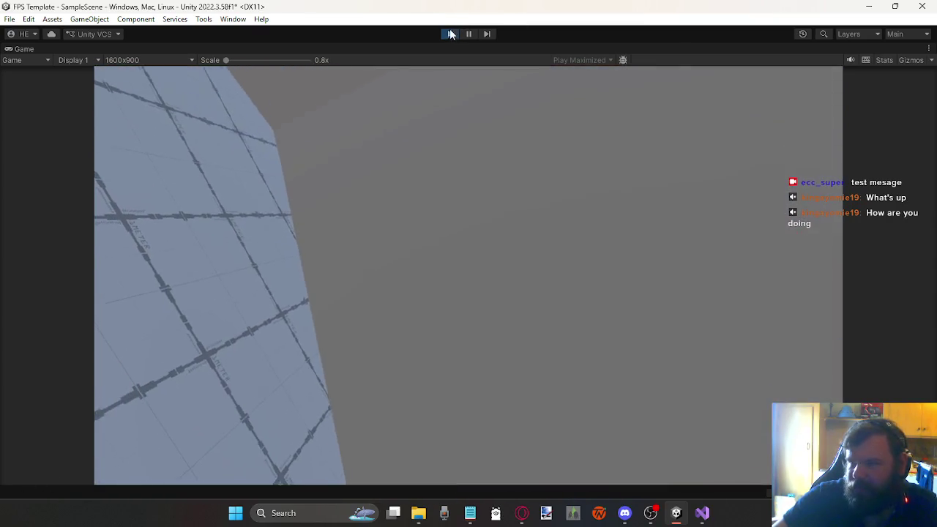
click(449, 33)
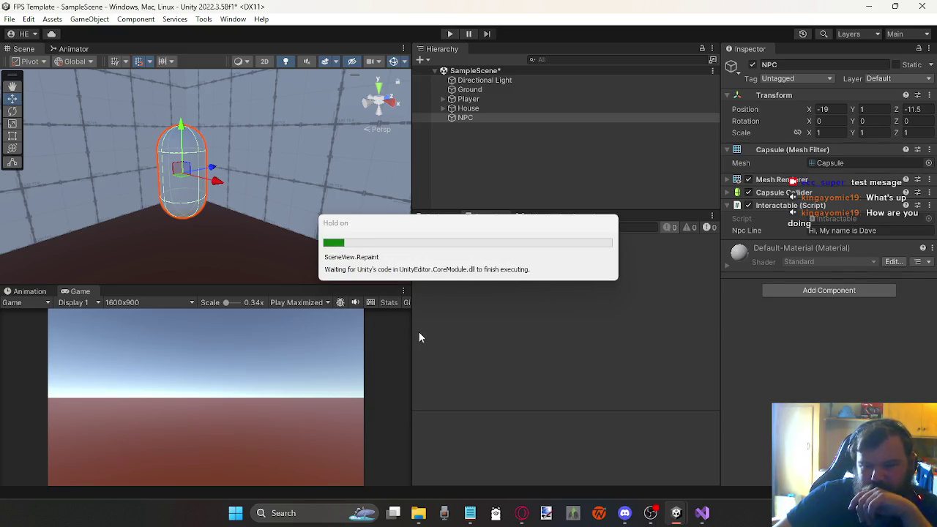
Widen the Scene and Game panes, then try the Gizmos and Stats toggles.
drag(409, 328, 488, 338)
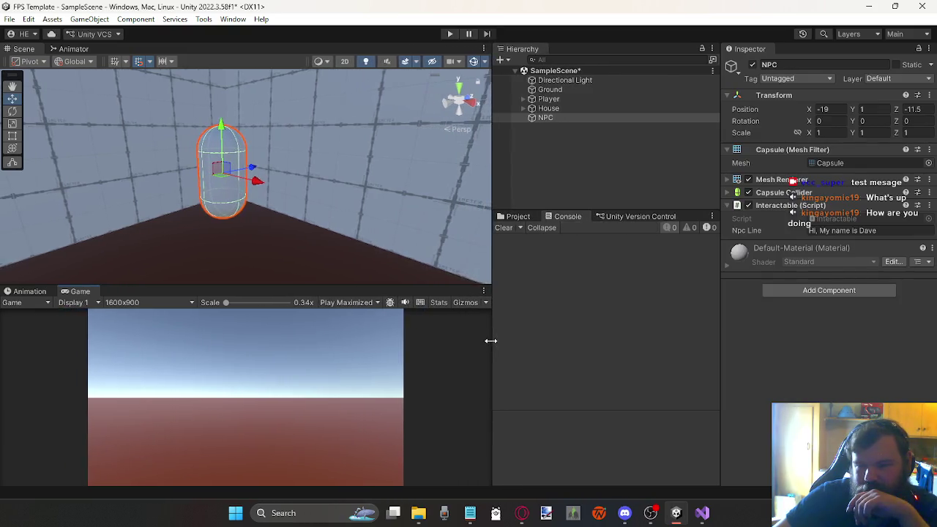
click(483, 304)
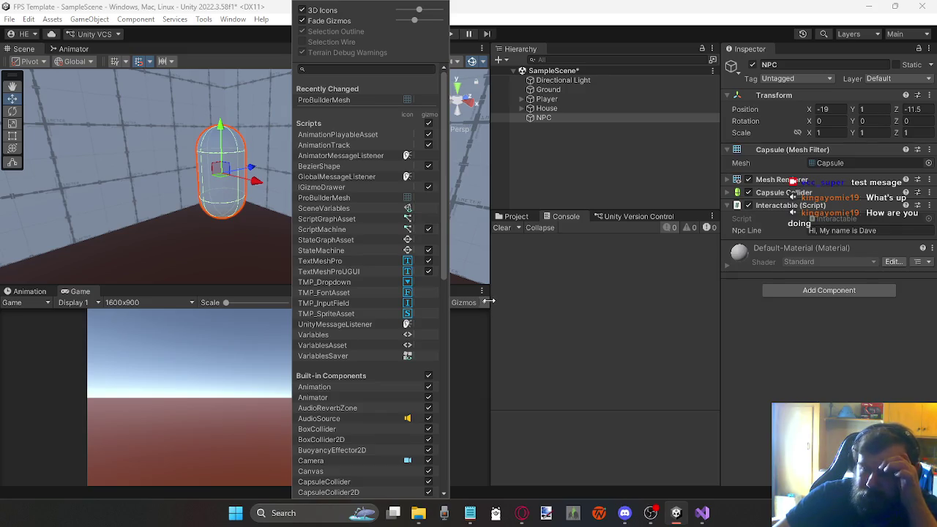
click(489, 301)
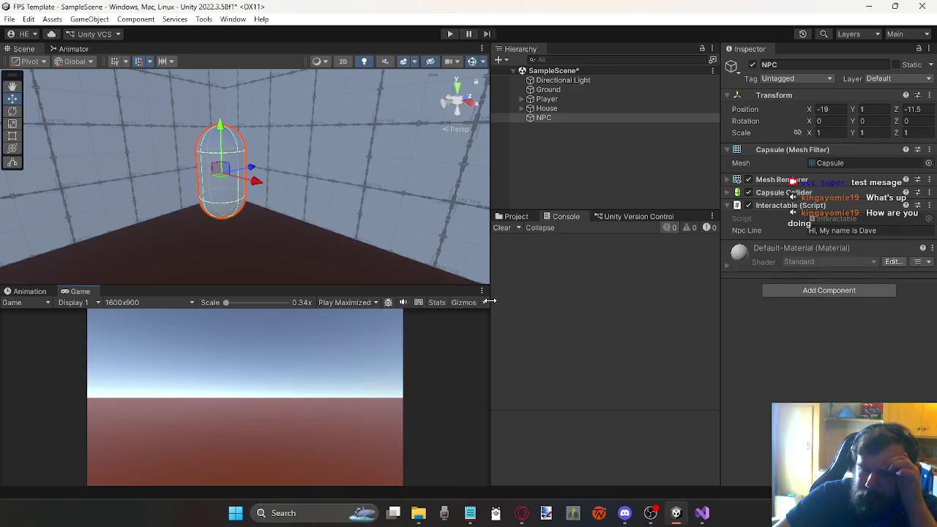
click(437, 303)
click(438, 304)
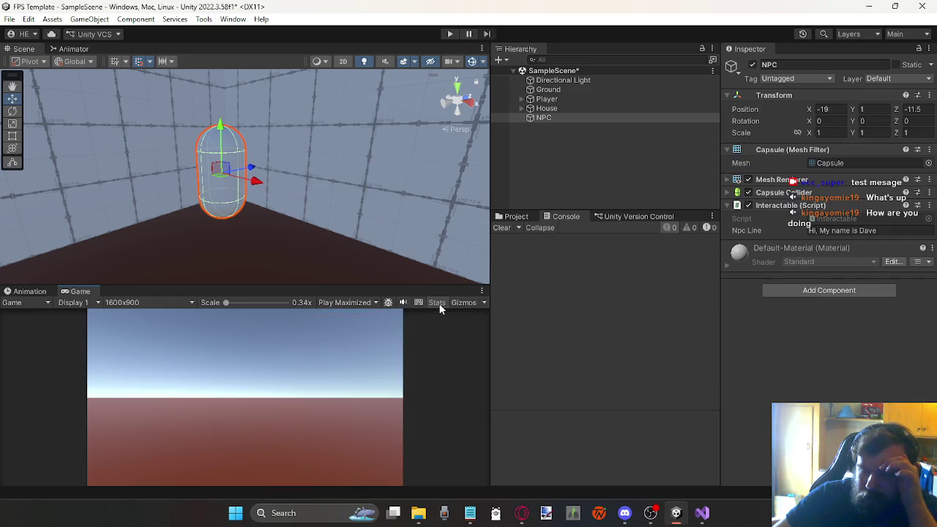
click(439, 303)
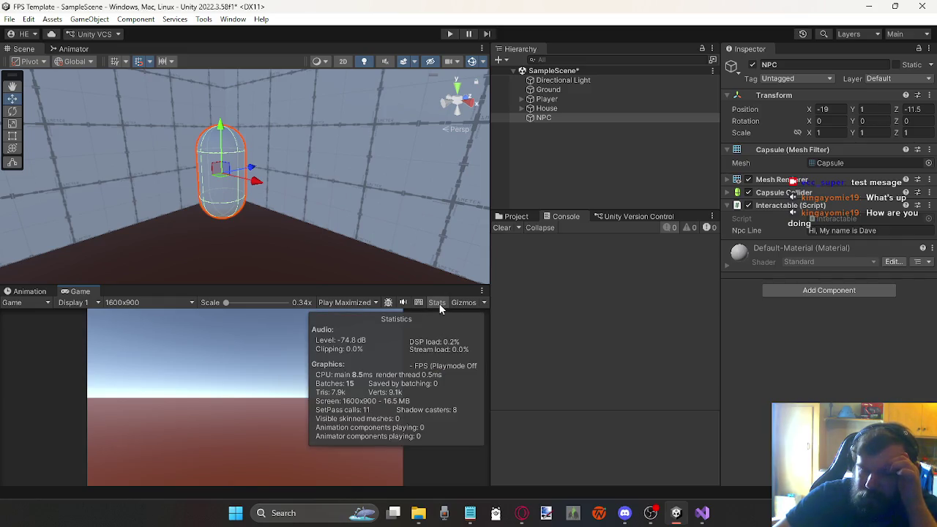
click(438, 303)
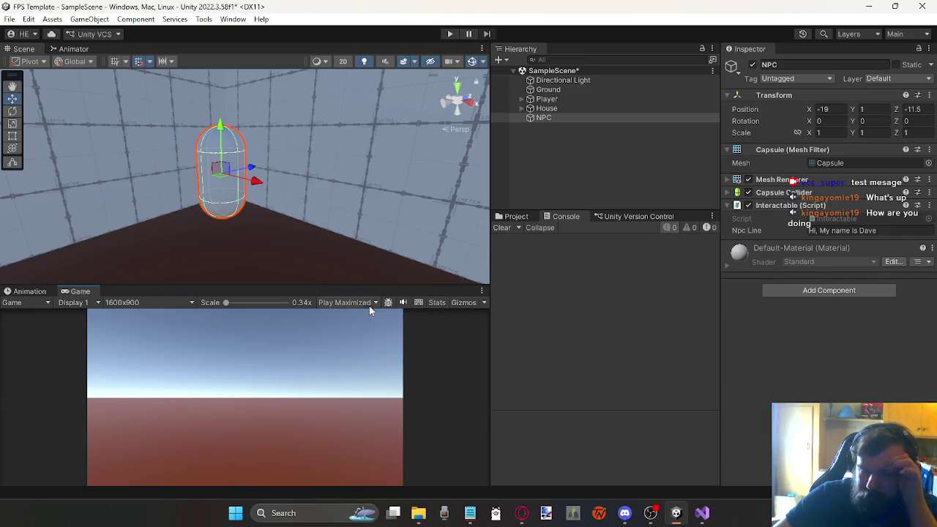
Look through the target display and Game/Simulator choices, then open and close the Frame Debugger.
click(73, 303)
click(40, 306)
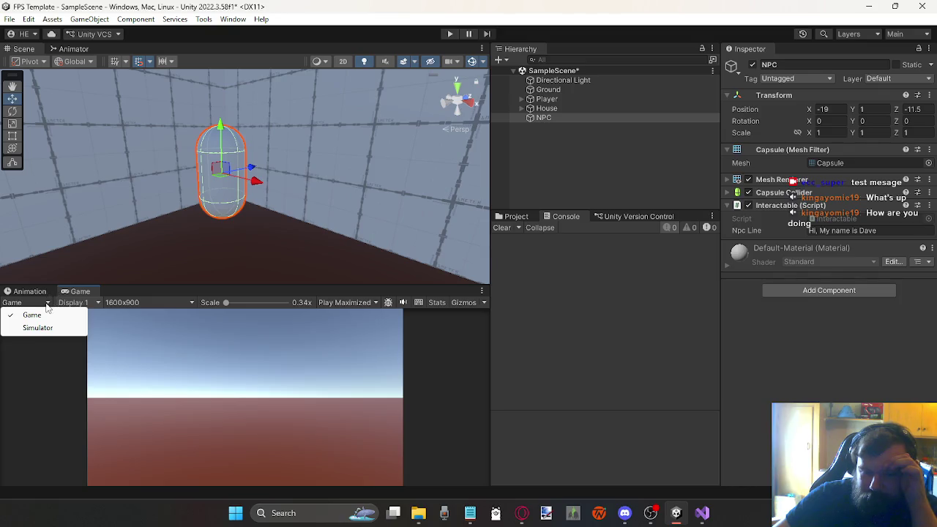
click(388, 302)
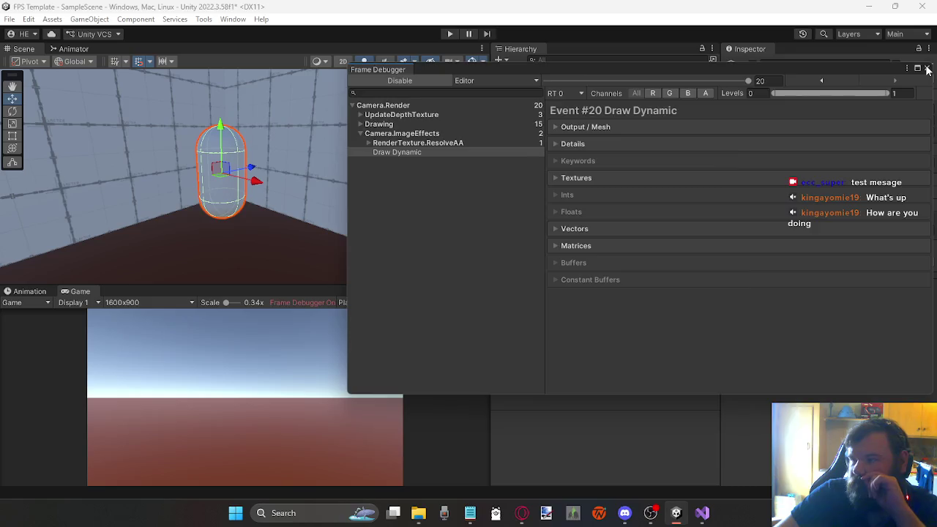
click(926, 67)
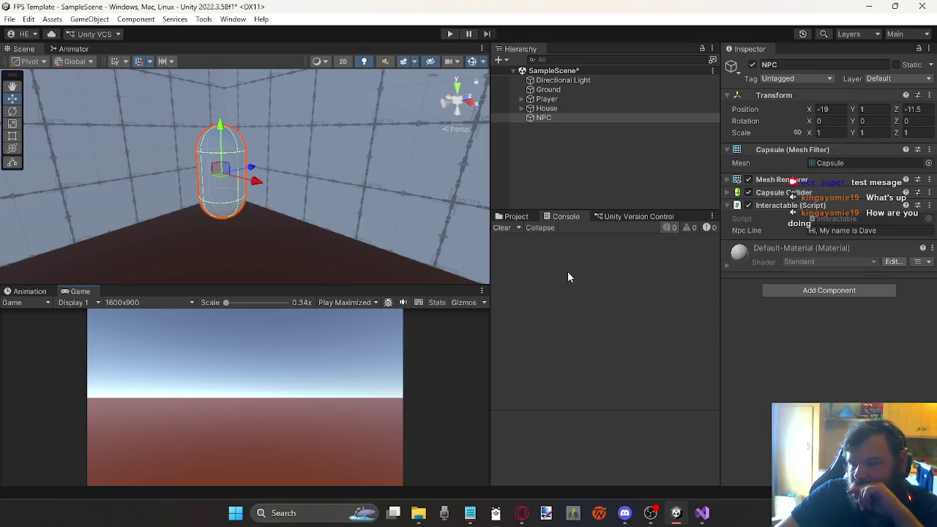
Switch the Game view to Play Focused and test-run it, interacting with the NPC twice.
click(336, 306)
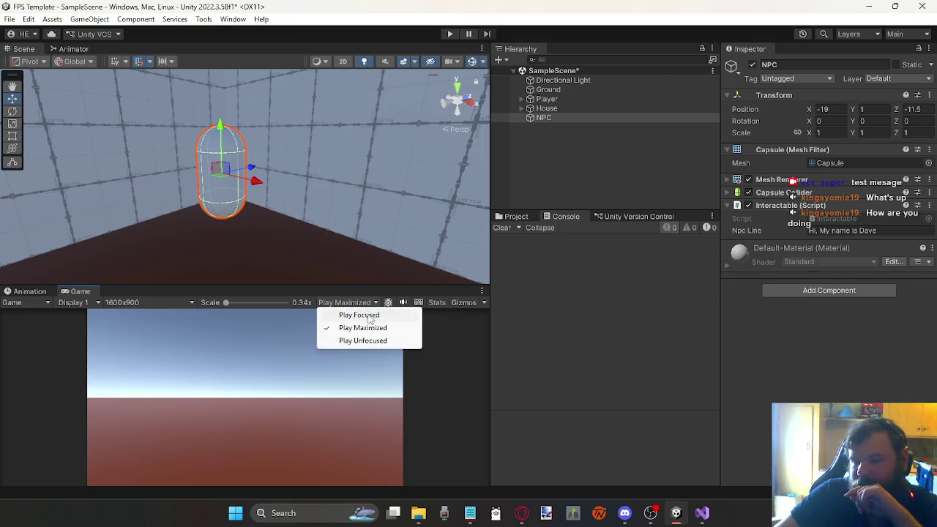
click(357, 314)
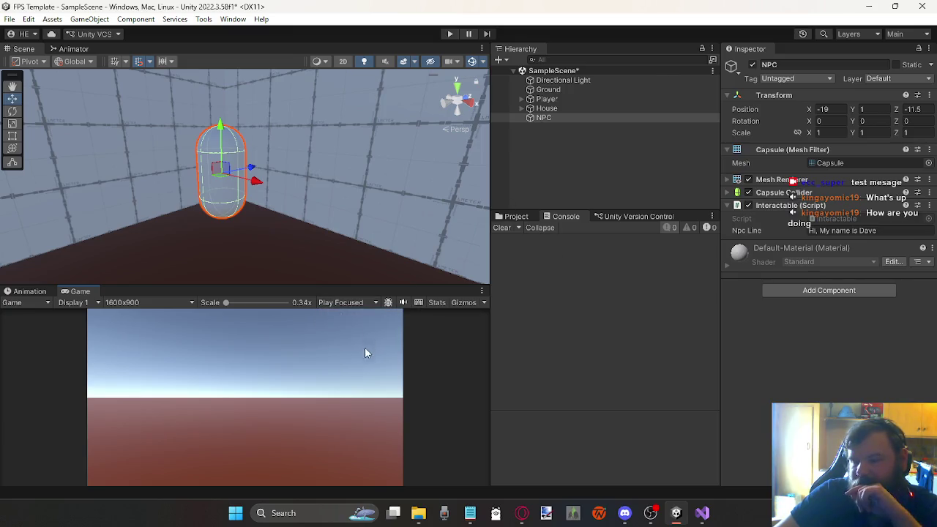
click(449, 35)
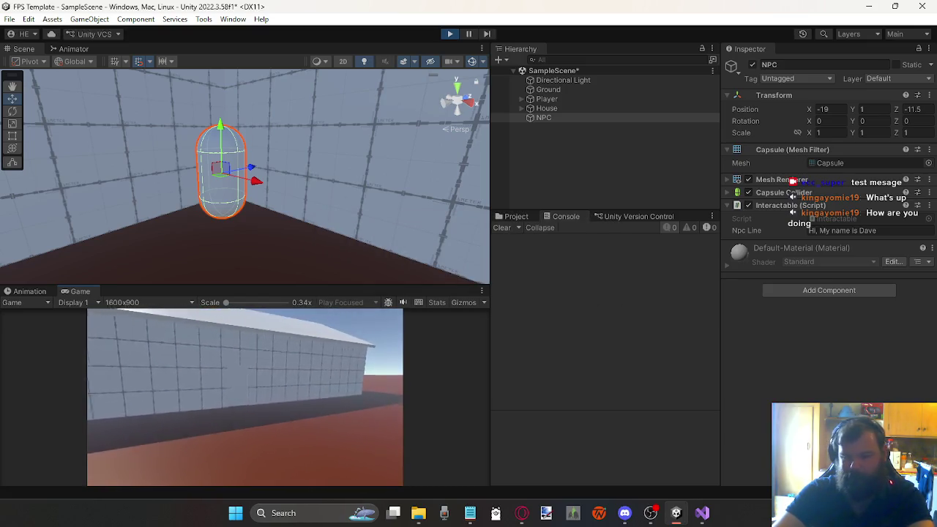
key(e)
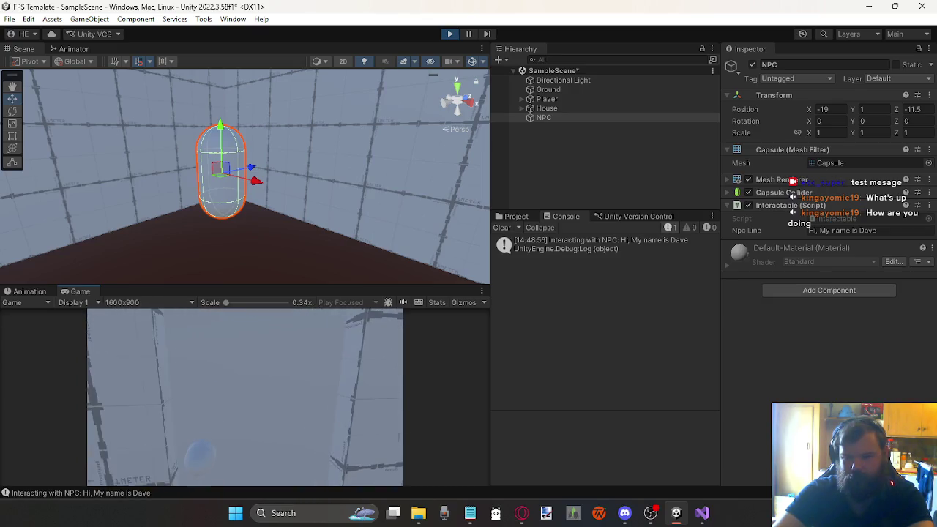
key(e)
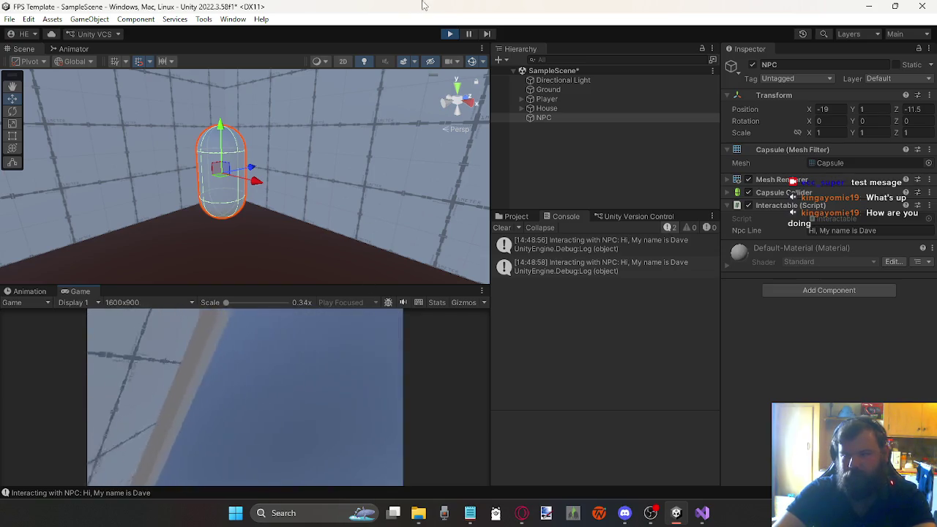
click(450, 33)
mouse_move(677, 514)
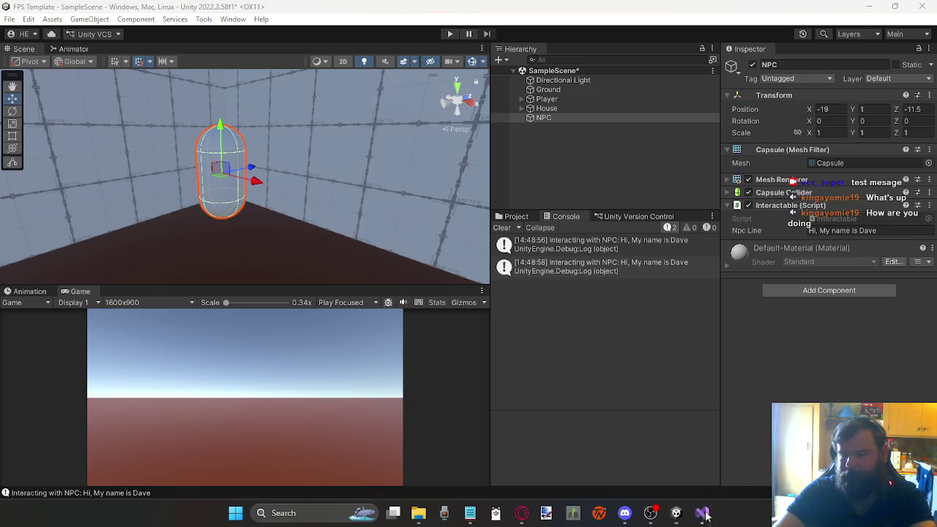
Change GetComponent<Door>() to GetComponent<Interactable>() in Interactable.cs and save it.
click(702, 512)
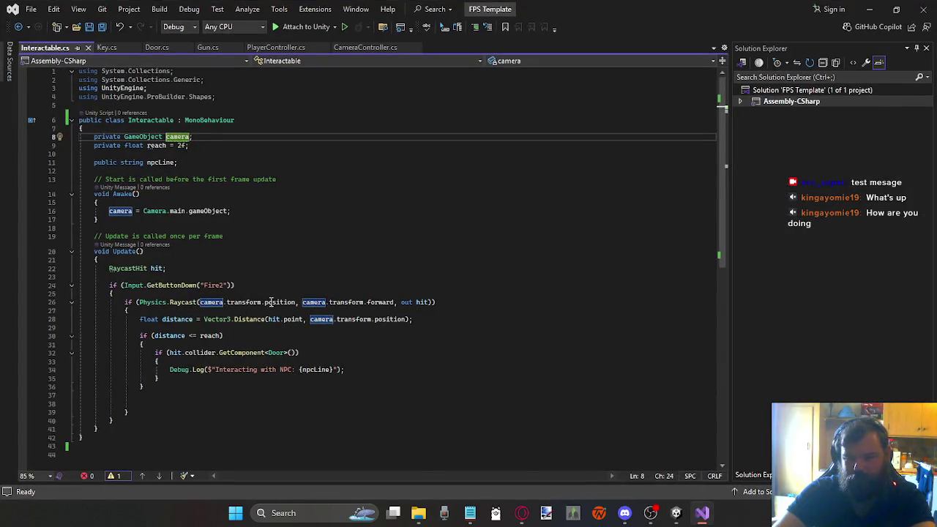
drag(269, 302, 128, 310)
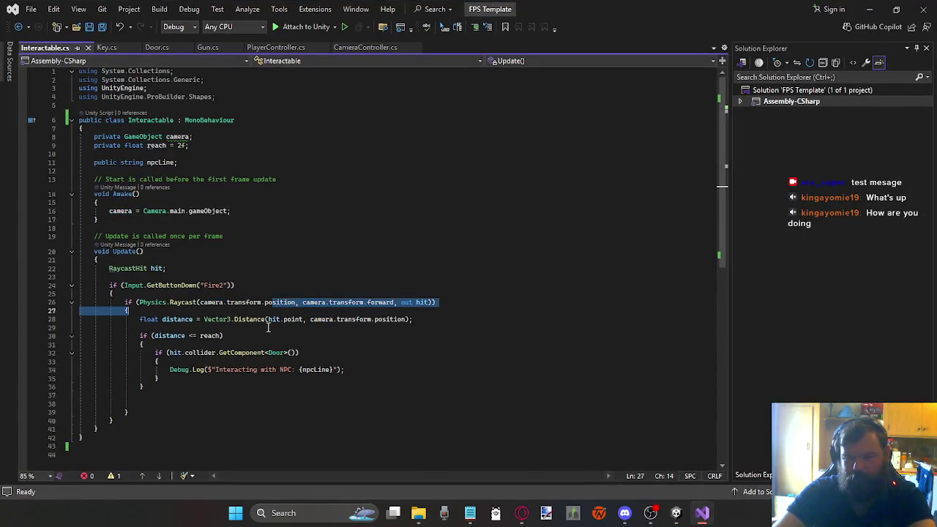
click(183, 323)
click(216, 361)
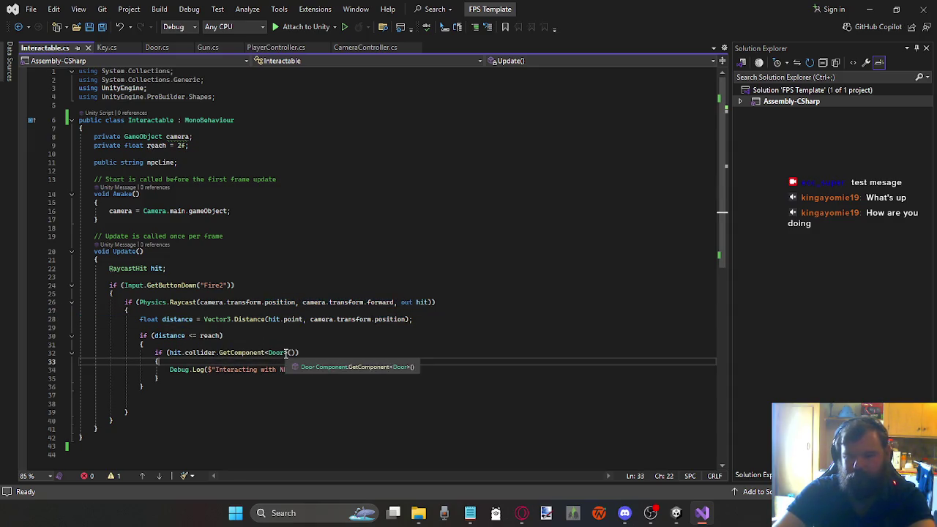
click(315, 353)
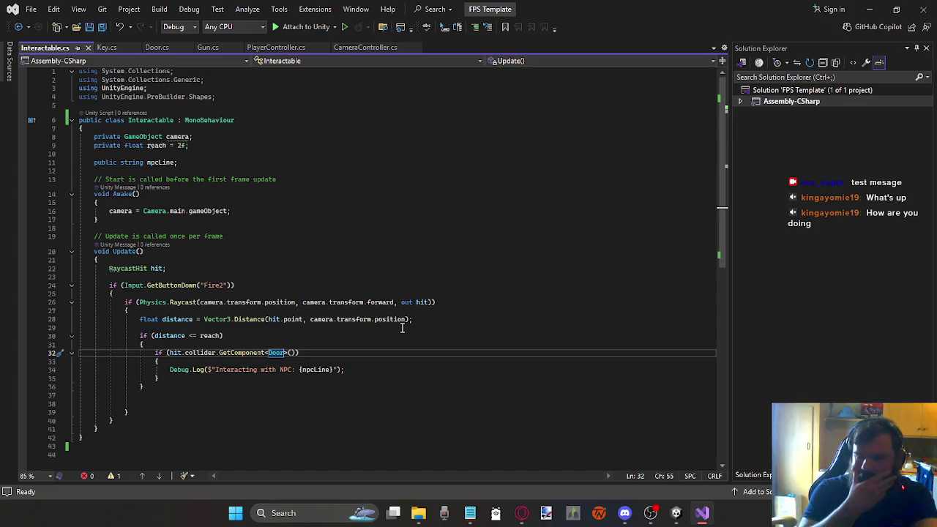
key(BackSpace)
key(BackSpace)
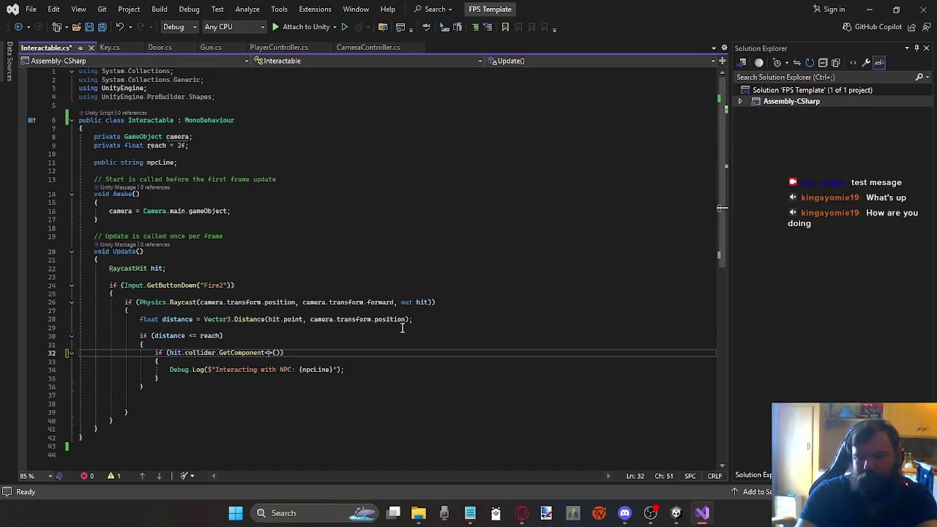
text(Inter)
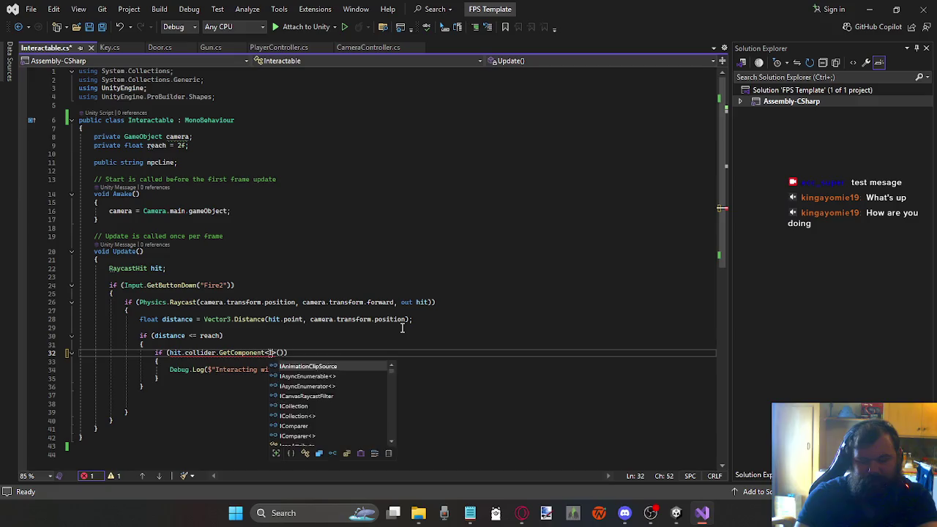
key(Tab)
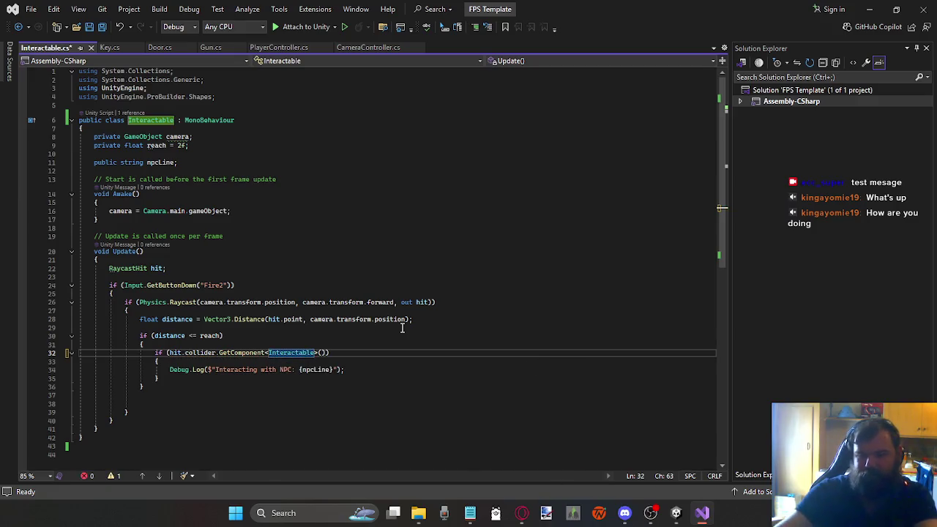
key(ctrl+s)
Switch between Visual Studio and Unity, ending back in the Unity Editor.
mouse_move(676, 512)
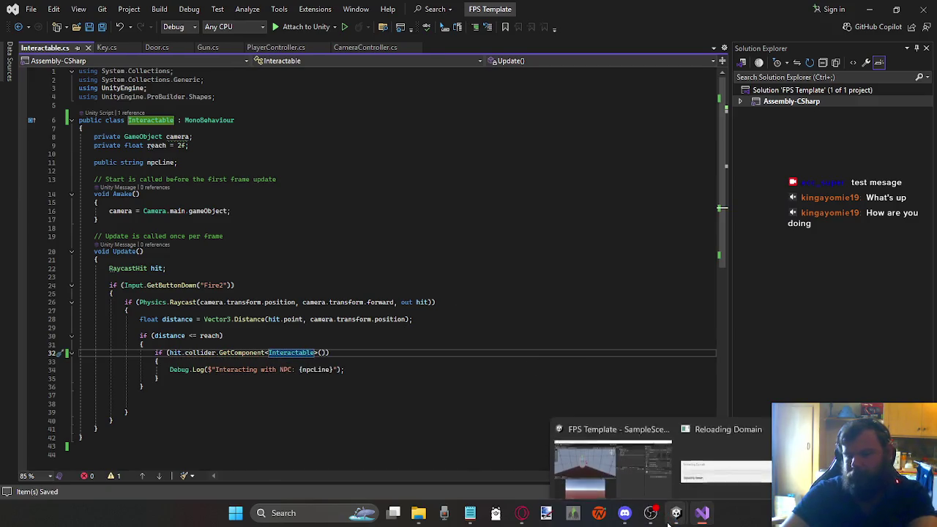
click(635, 456)
key(alt+Tab)
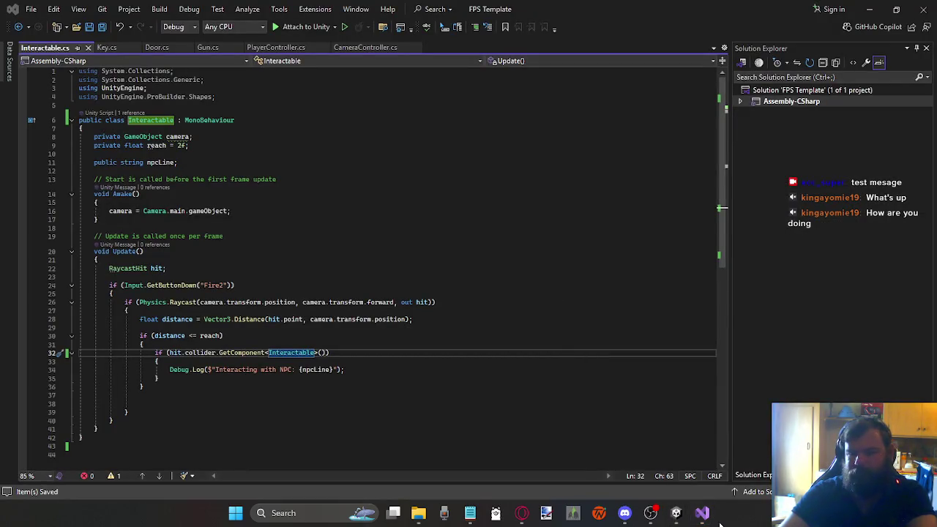
click(675, 512)
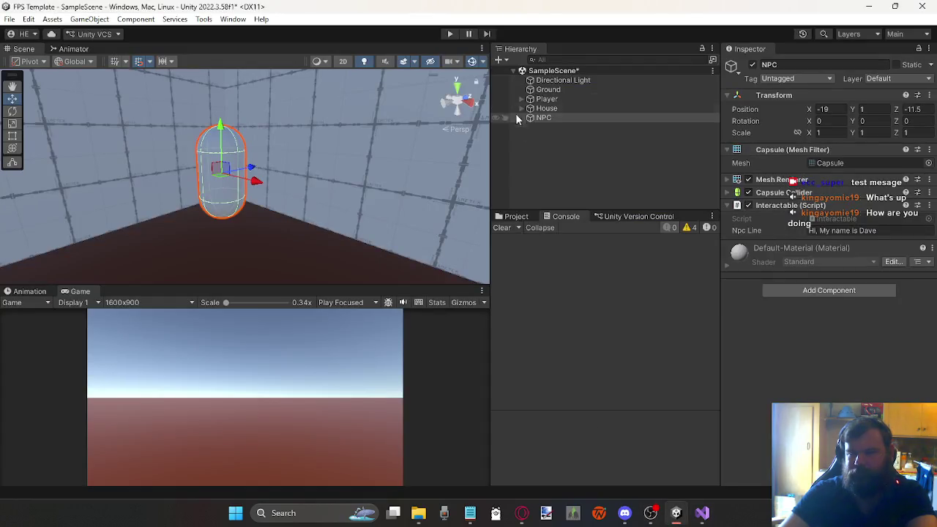
Close the Unity Version Control window and clear all warnings and messages from the Console.
click(668, 218)
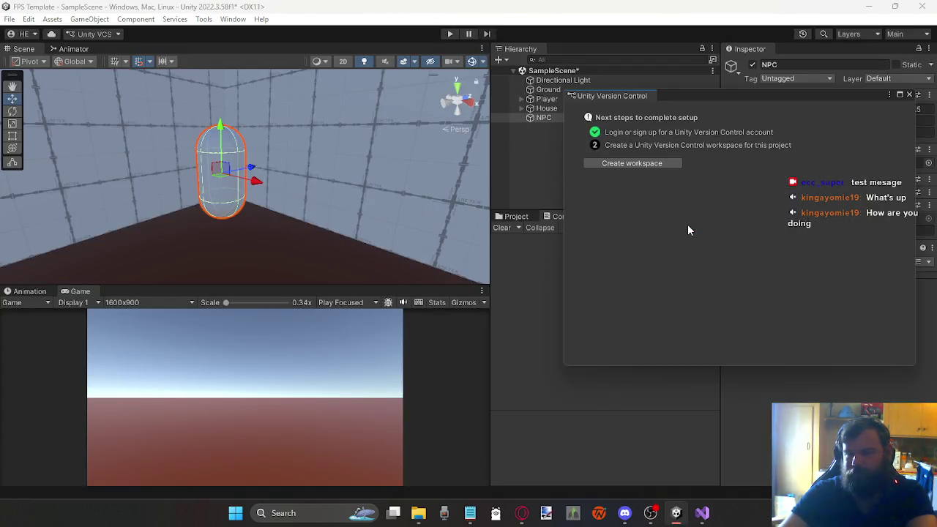
click(909, 95)
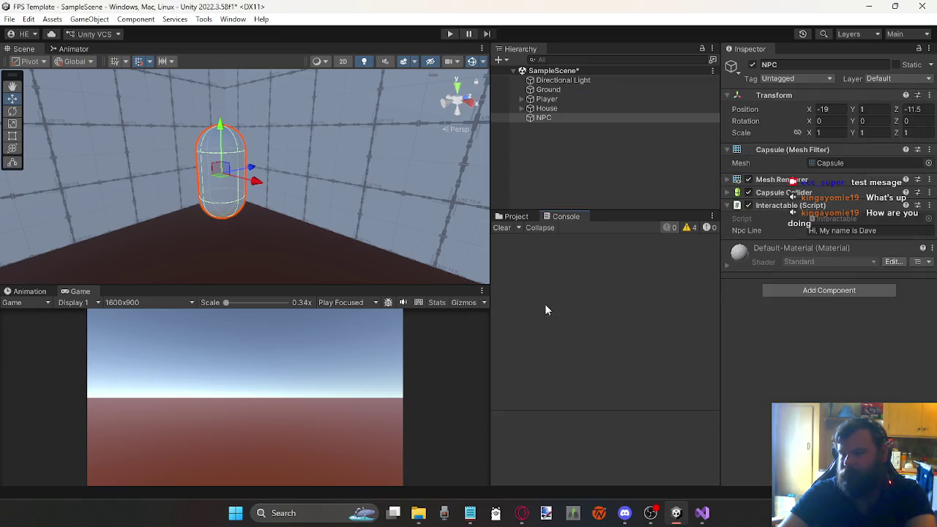
click(688, 228)
click(502, 227)
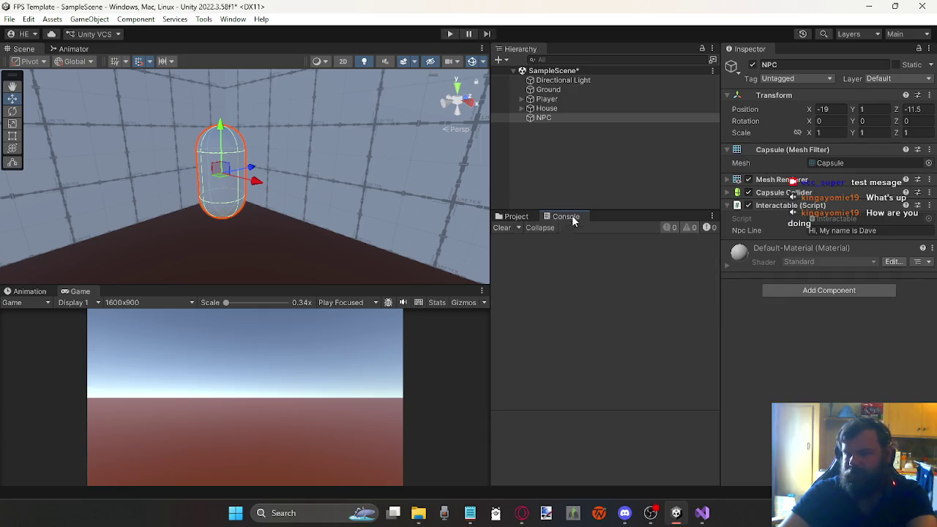
Start Play mode and walk the player up to the NPC capsule.
click(449, 36)
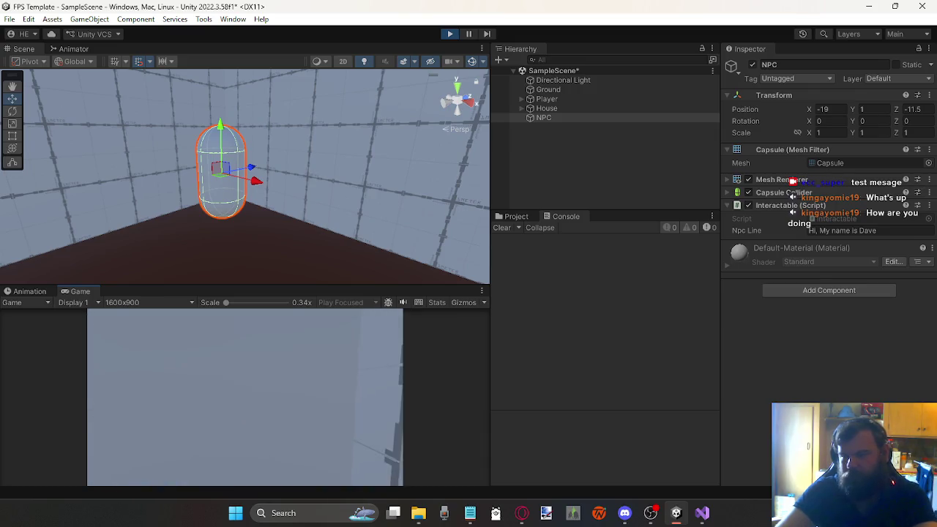
key(Escape)
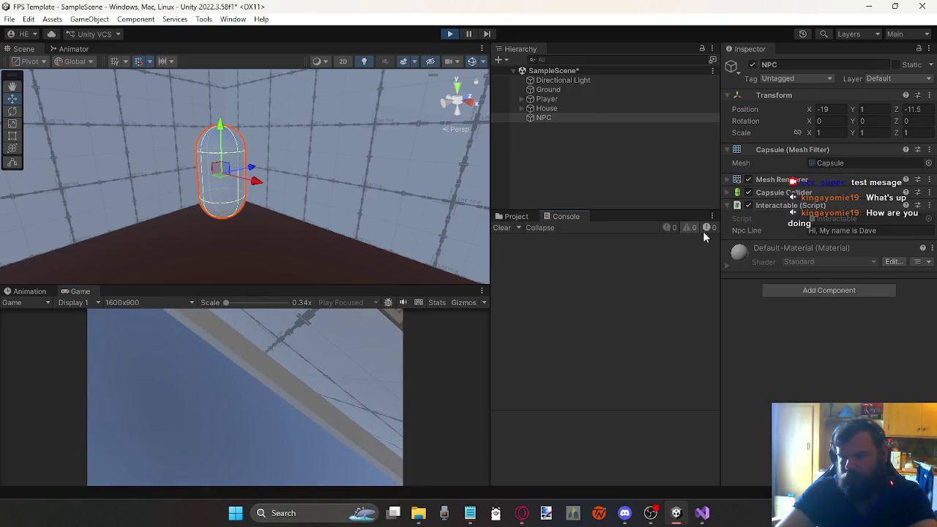
click(325, 379)
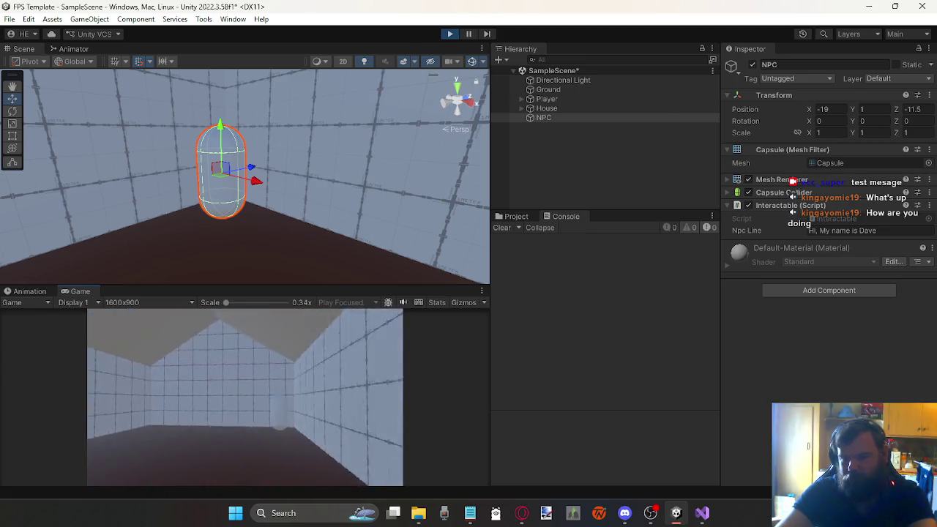
key(w)
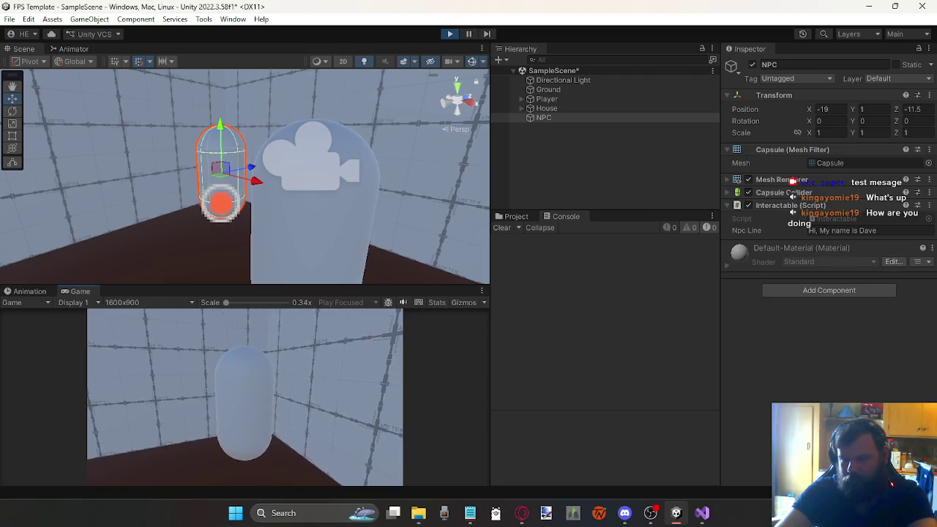
key(e)
key(w)
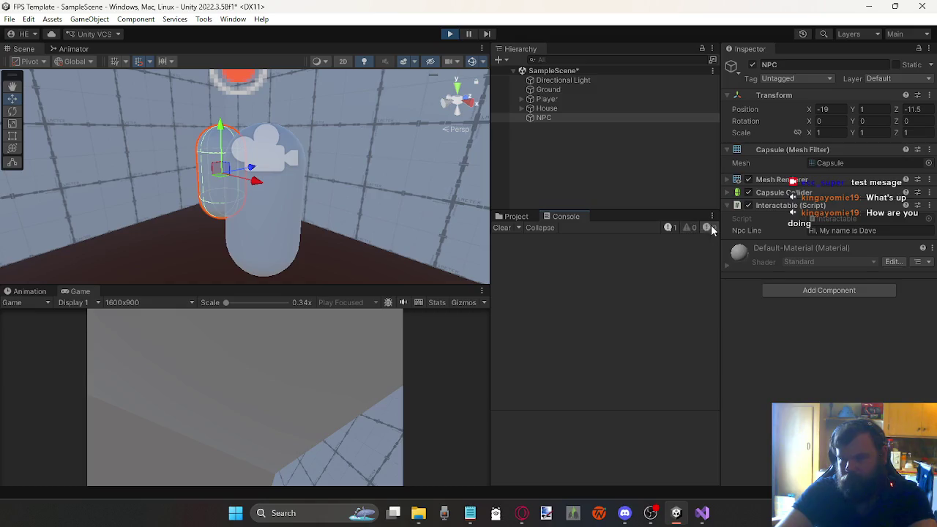
Show info messages, interact with the NPC repeatedly to log its greeting, then walk through the doorway.
click(668, 228)
click(351, 380)
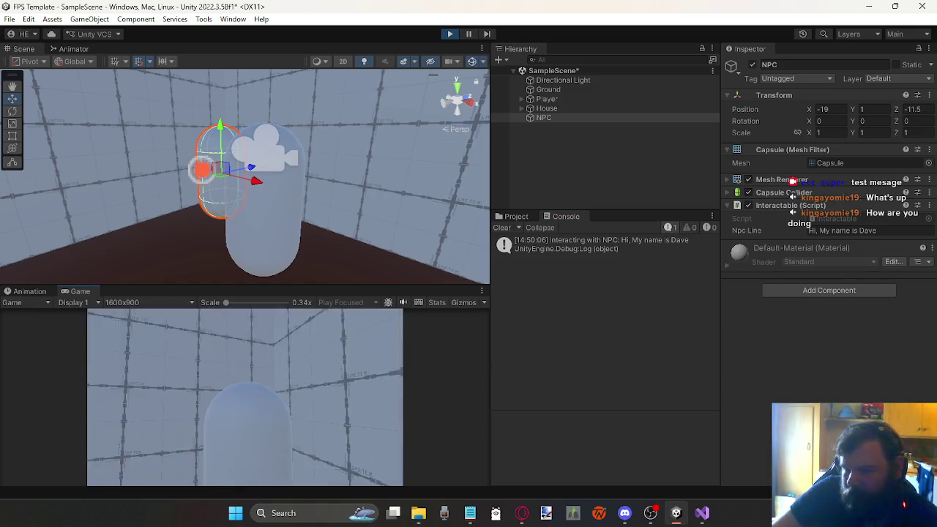
key(w)
key(e)
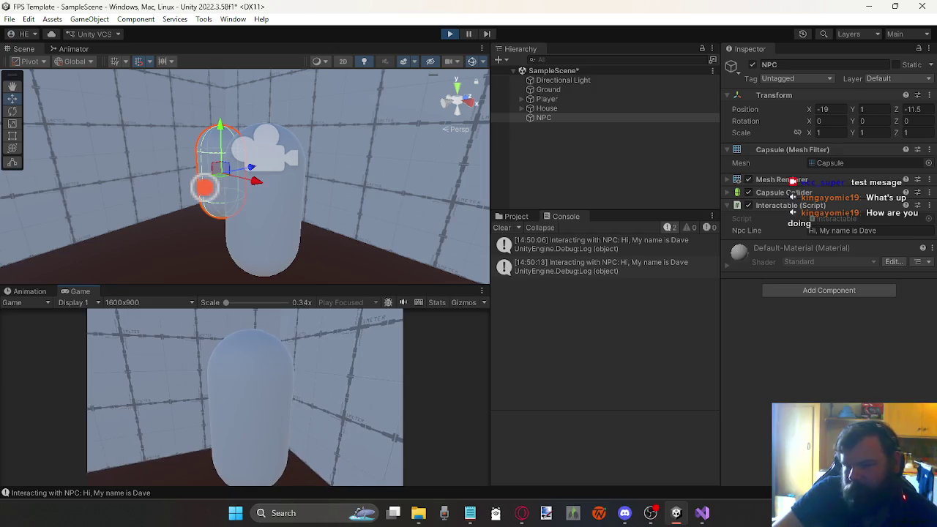
key(w)
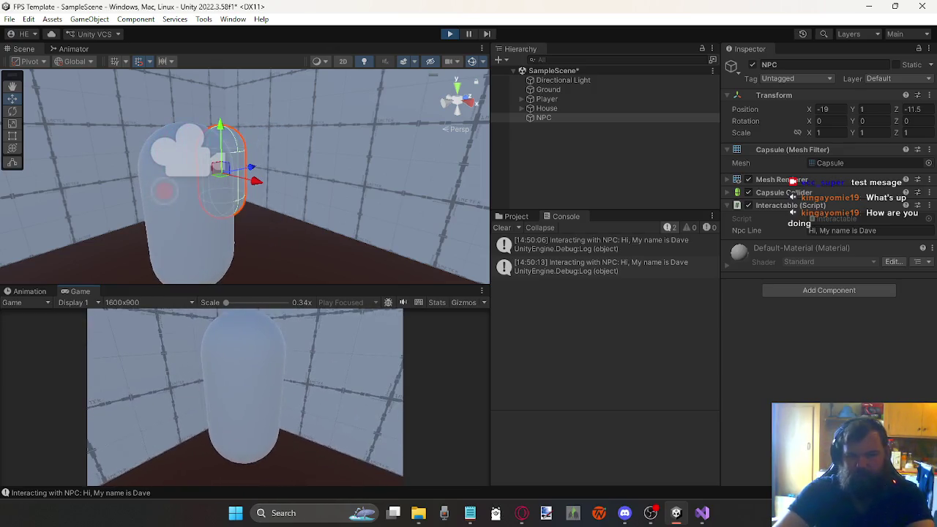
key(e)
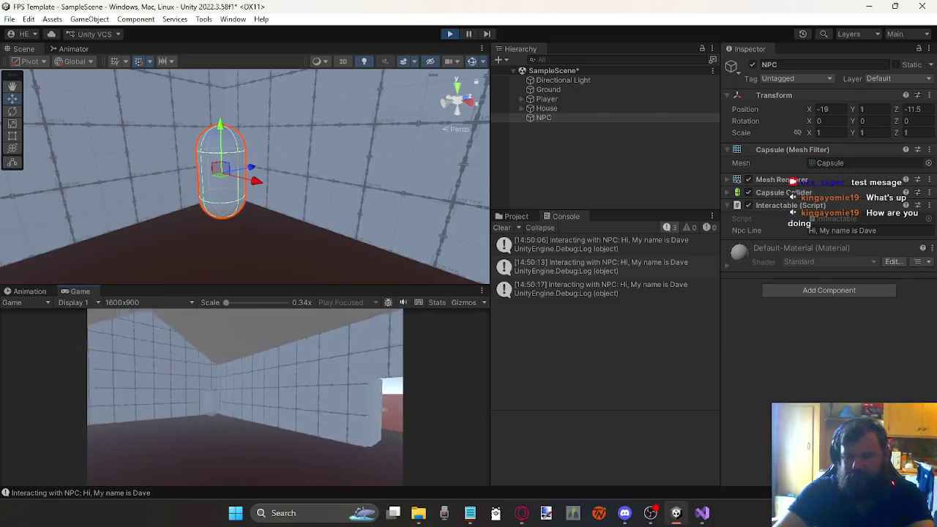
key(w)
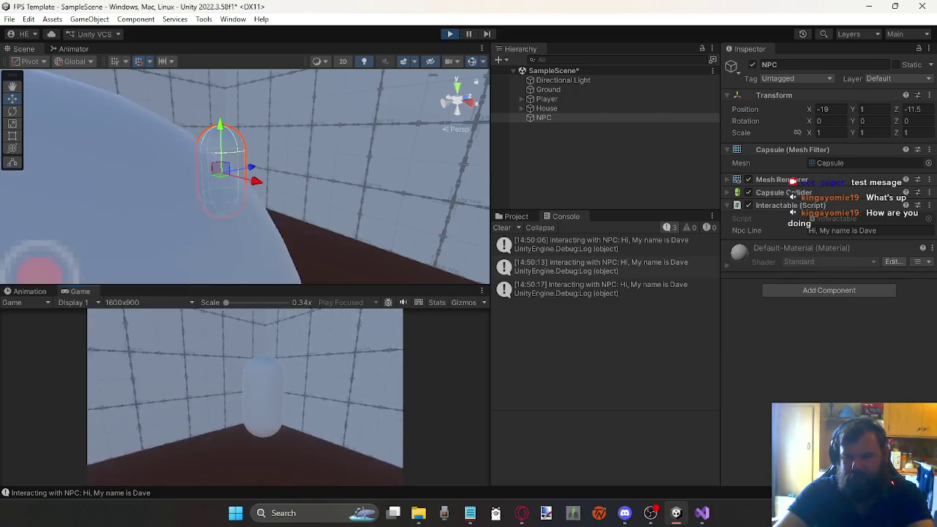
key(e)
key(e)
key(w)
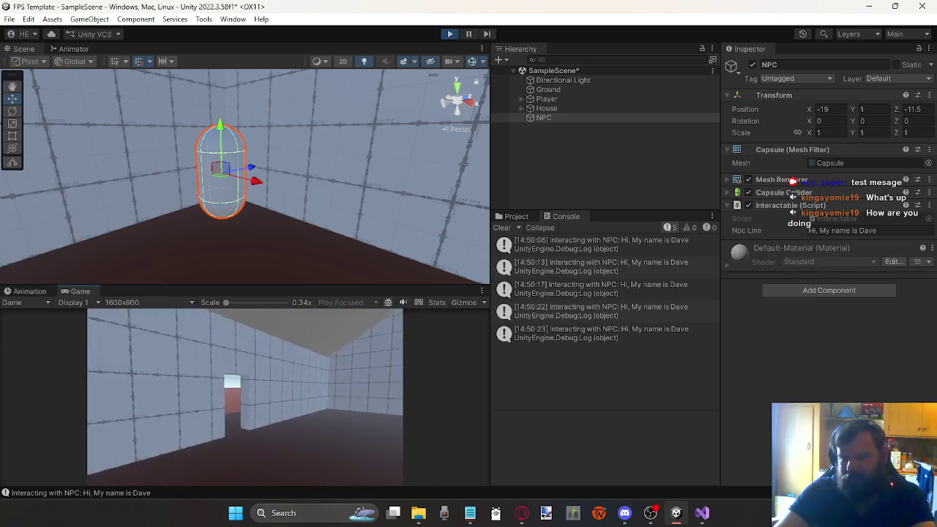
key(w)
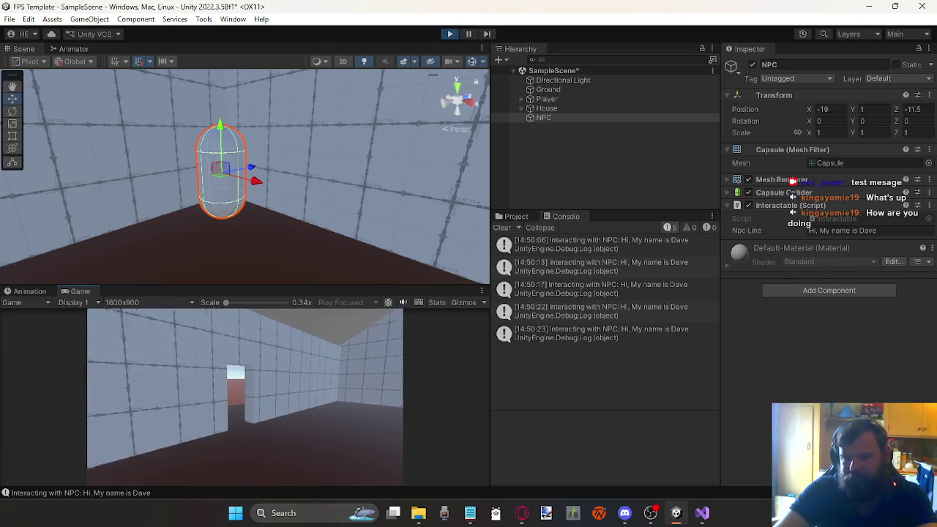
key(w)
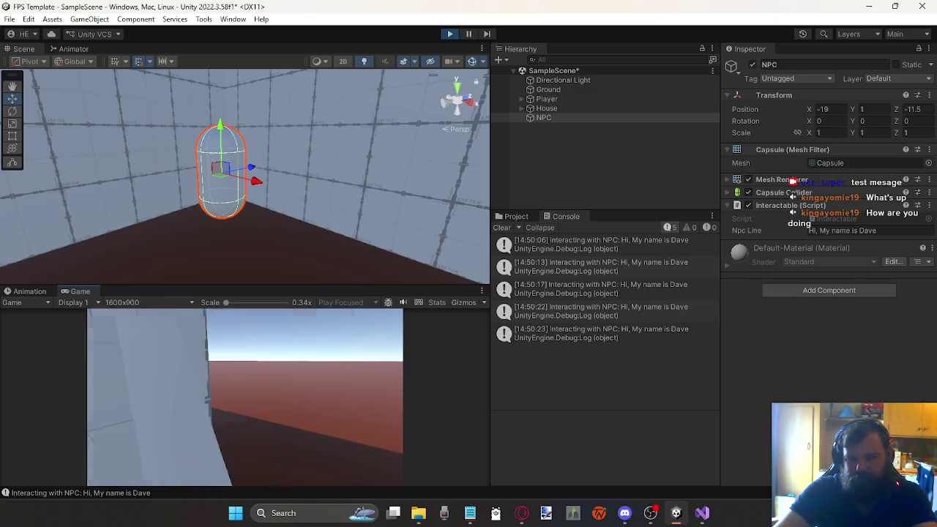